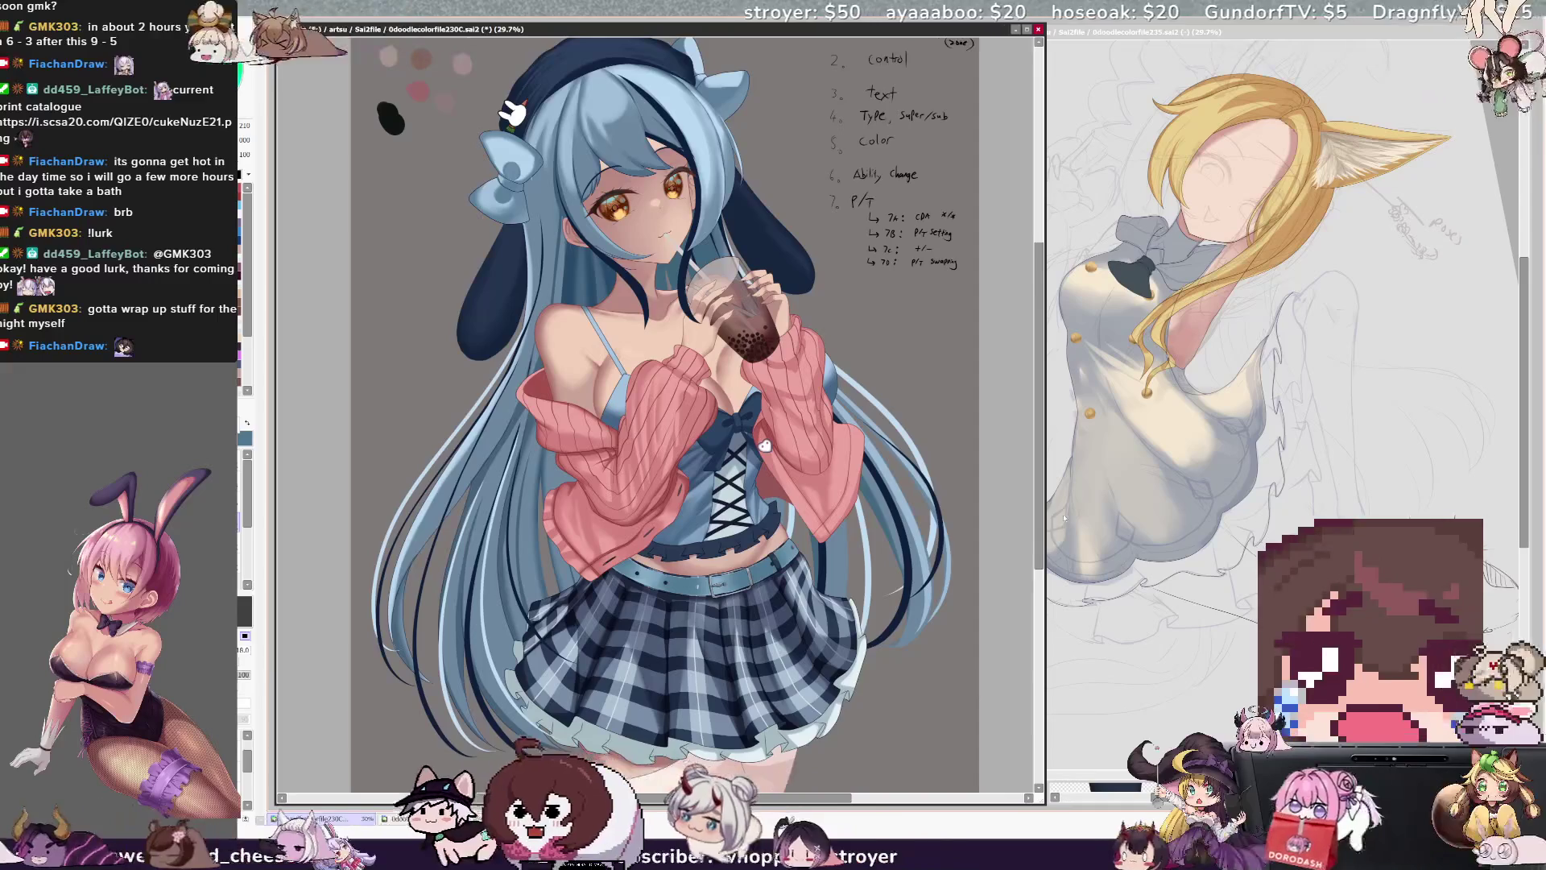
- Switch between brush and eraser shortcuts, then zoom the view from 29.7% to 50% on the face
scroll(1037, 505, up, 2)
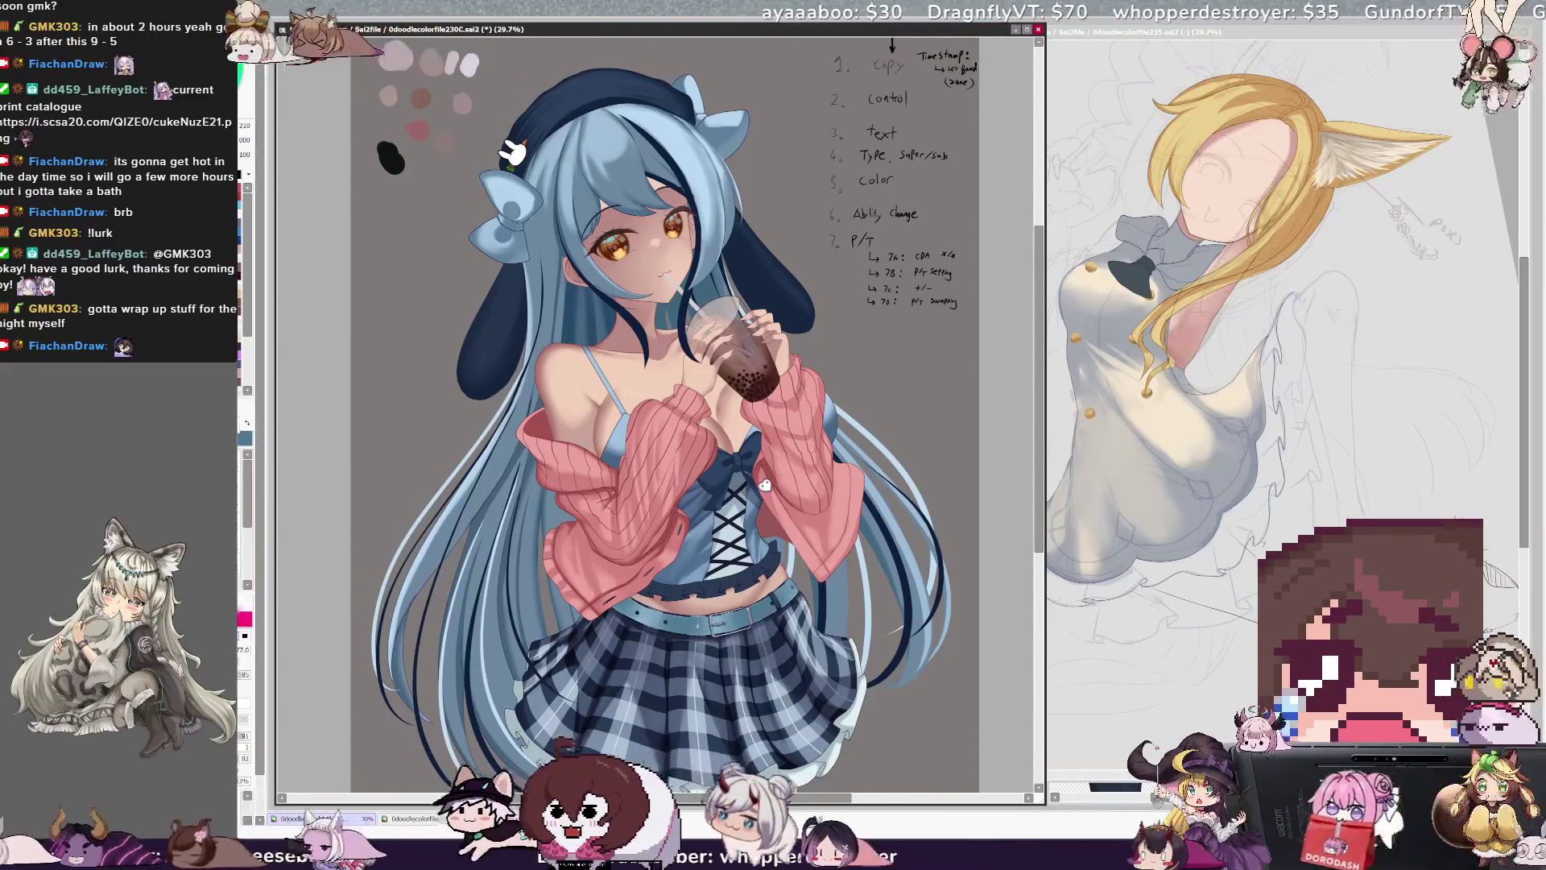
key(b)
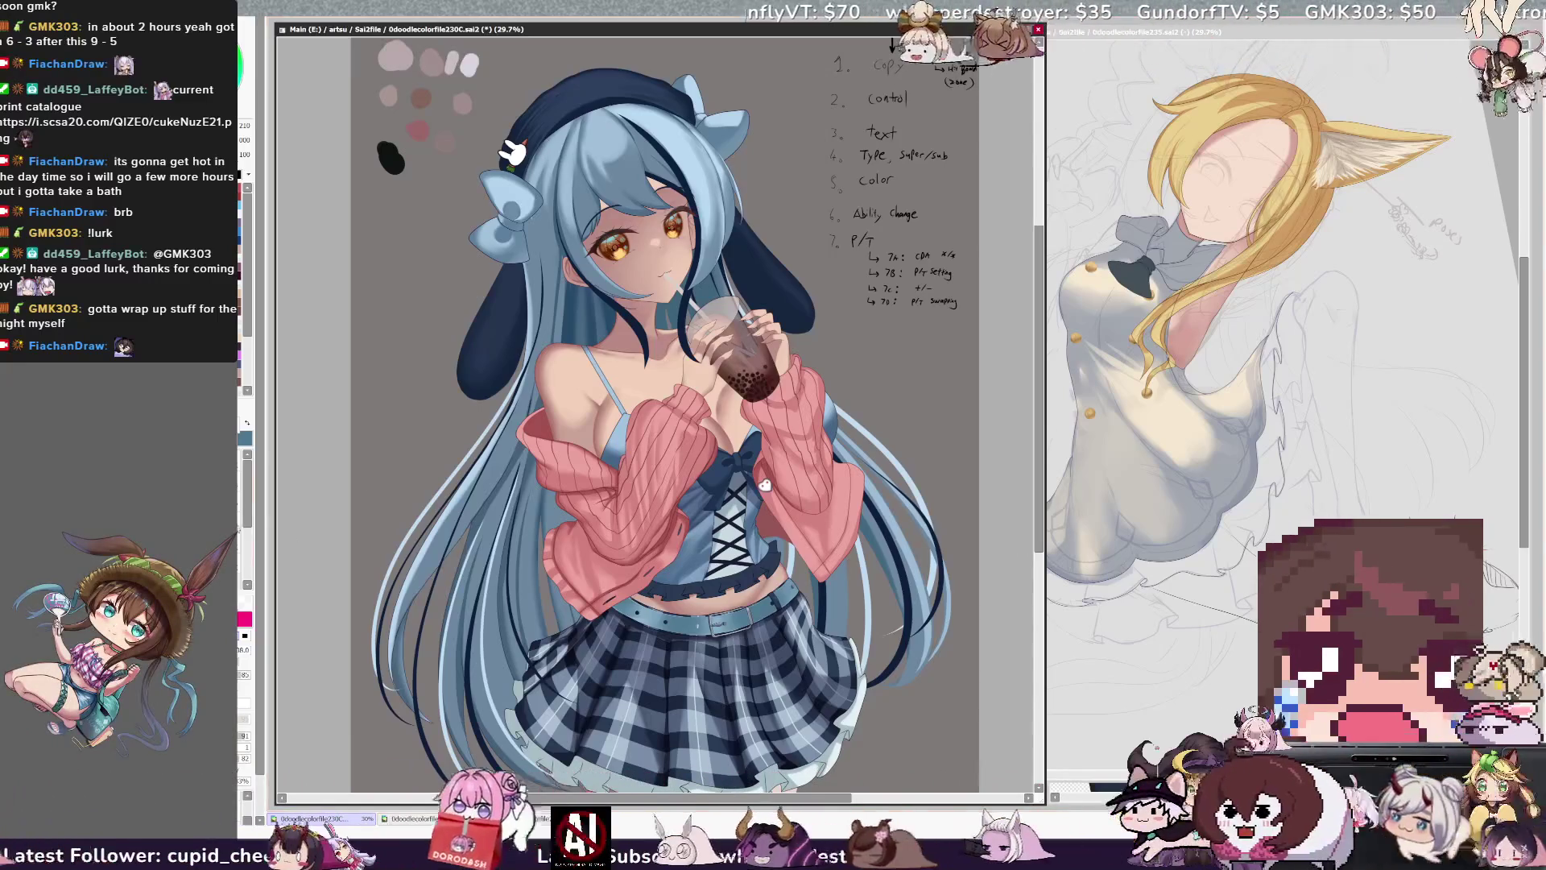
key(e)
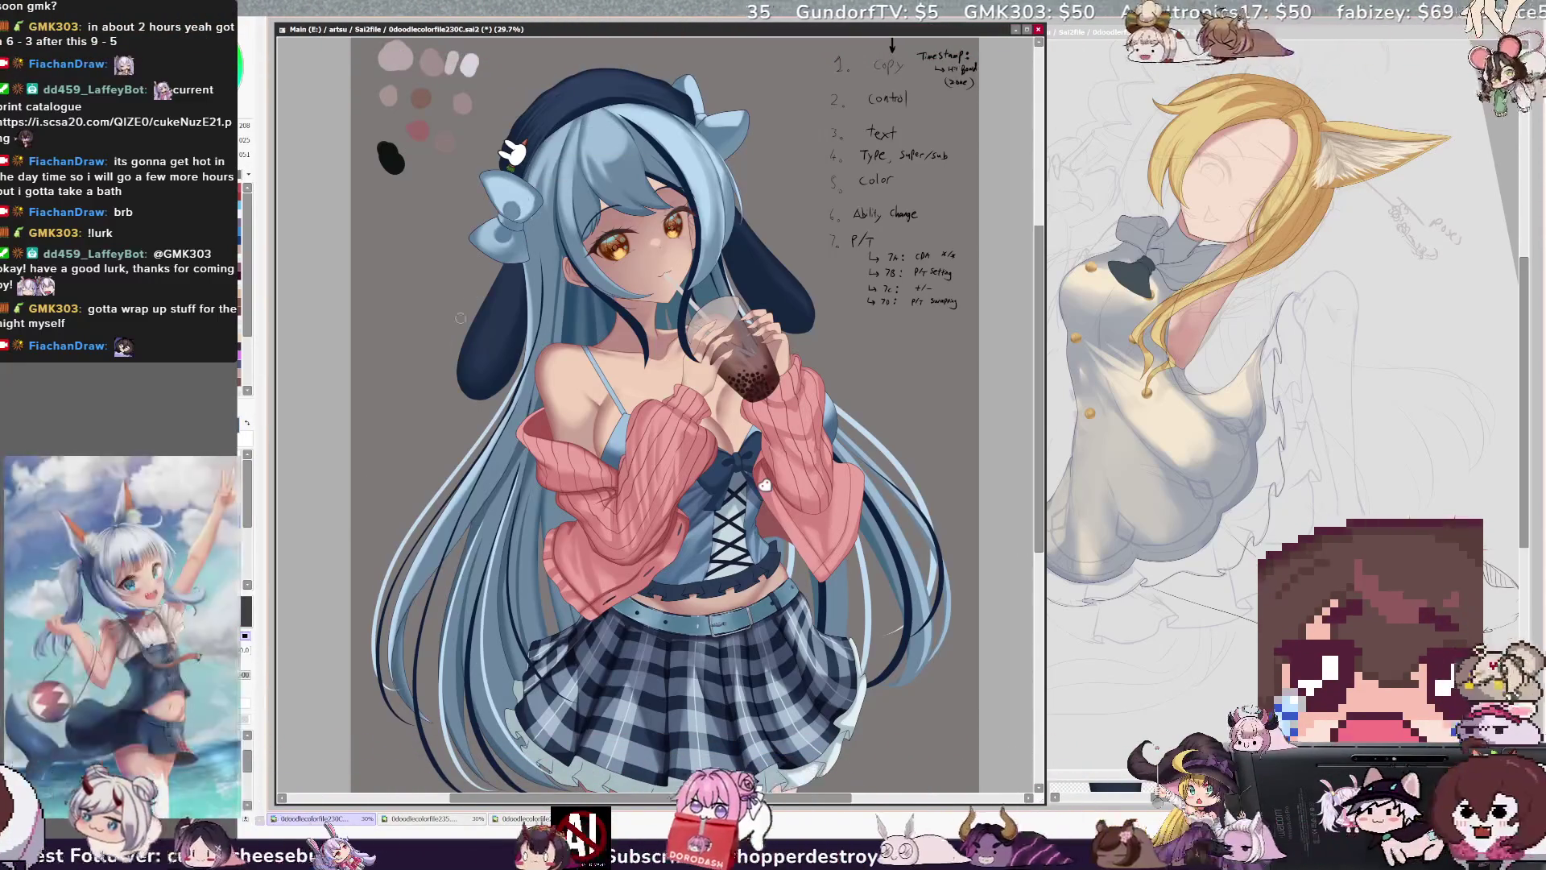
key(b)
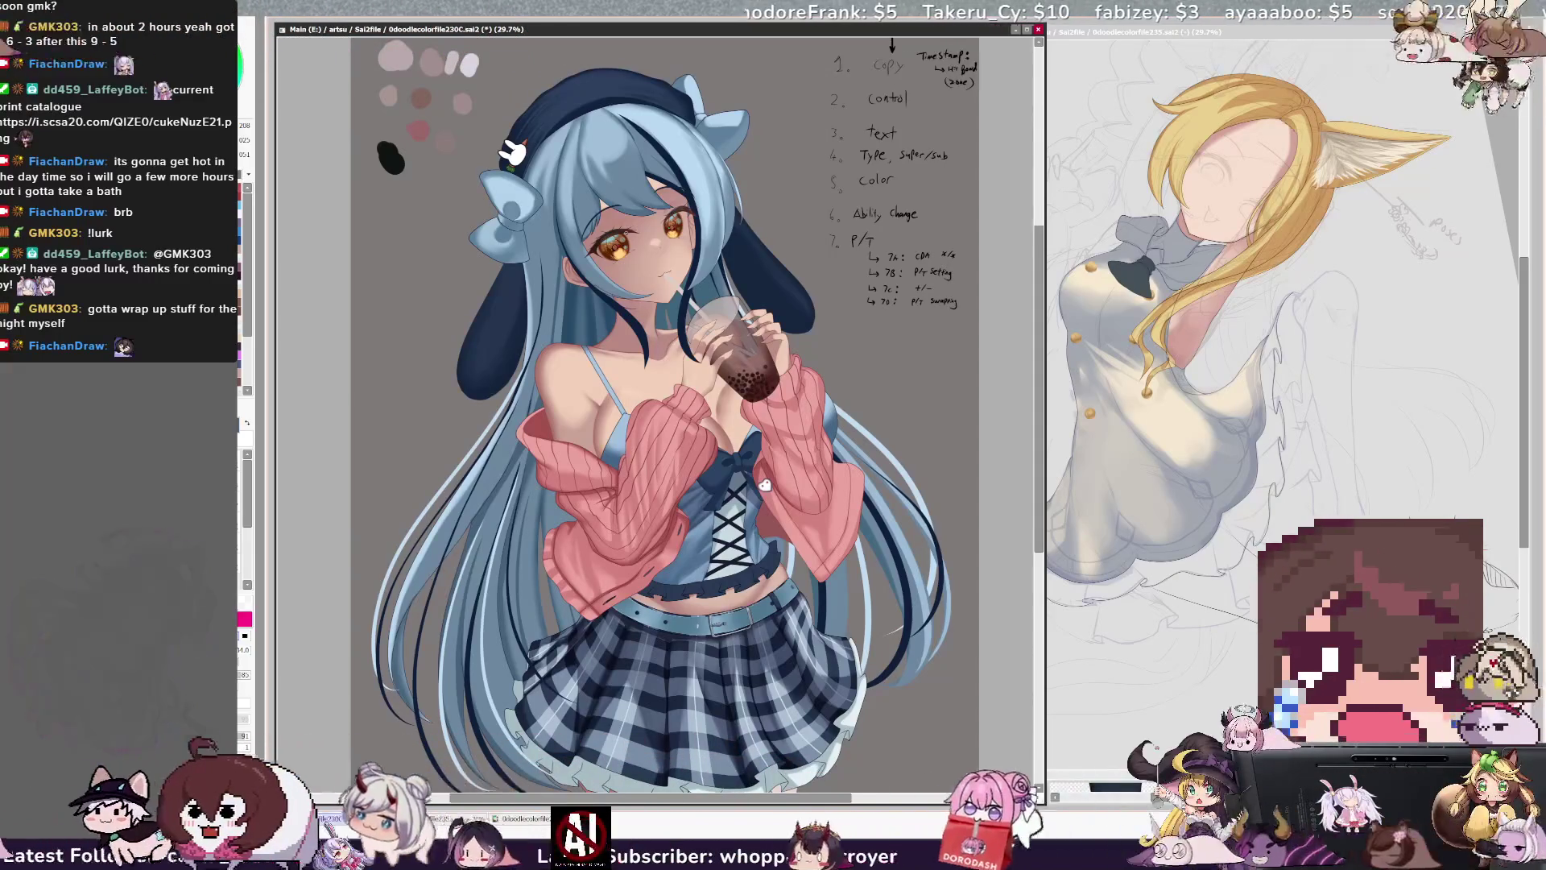
drag(1039, 461, 1039, 442)
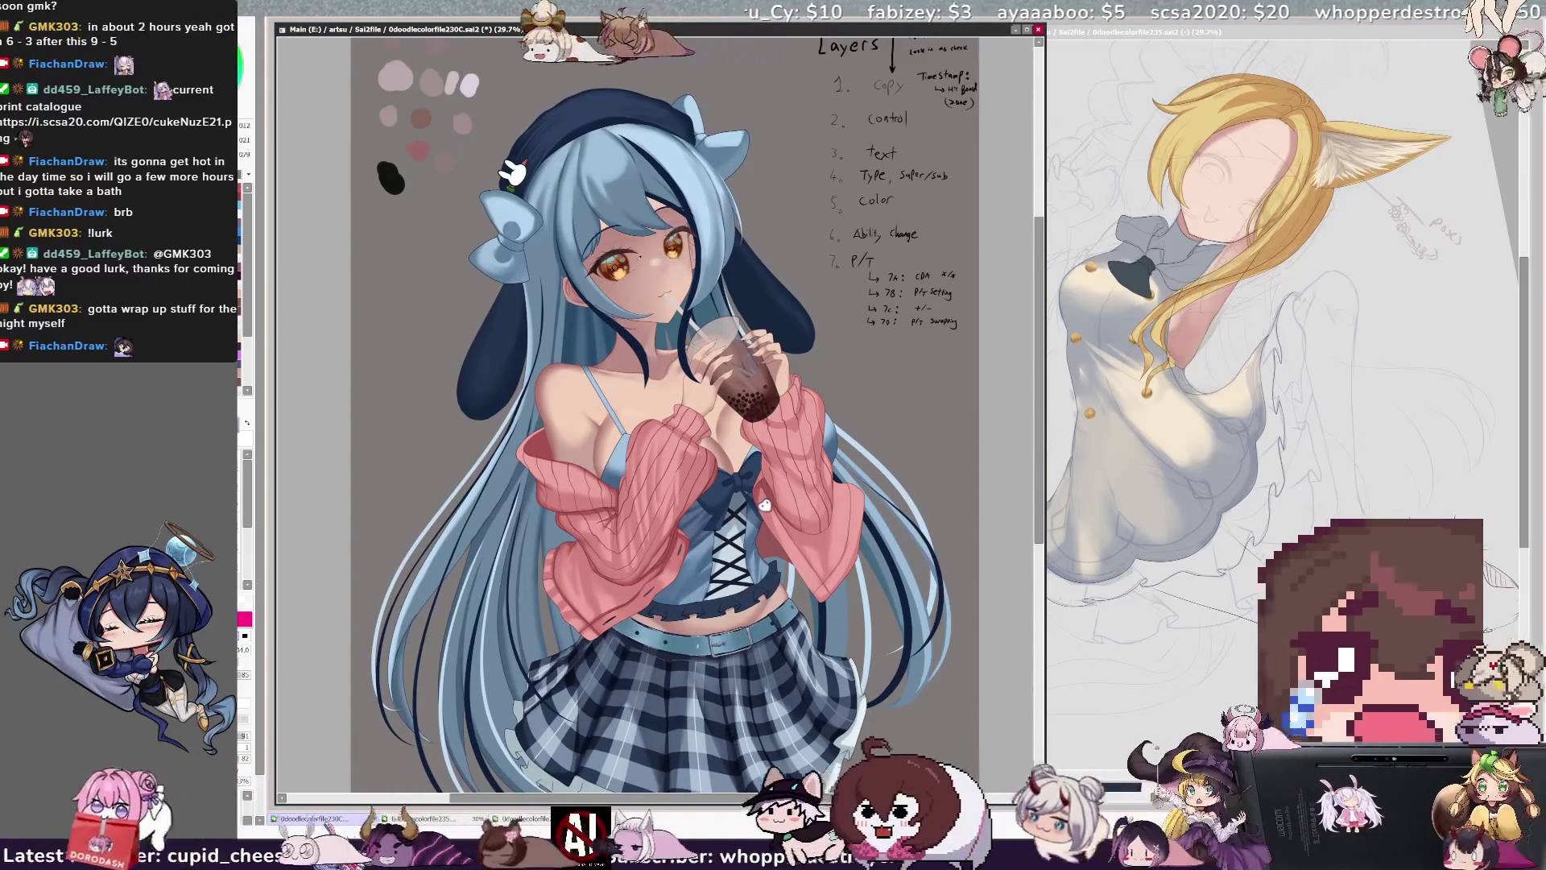
key(x)
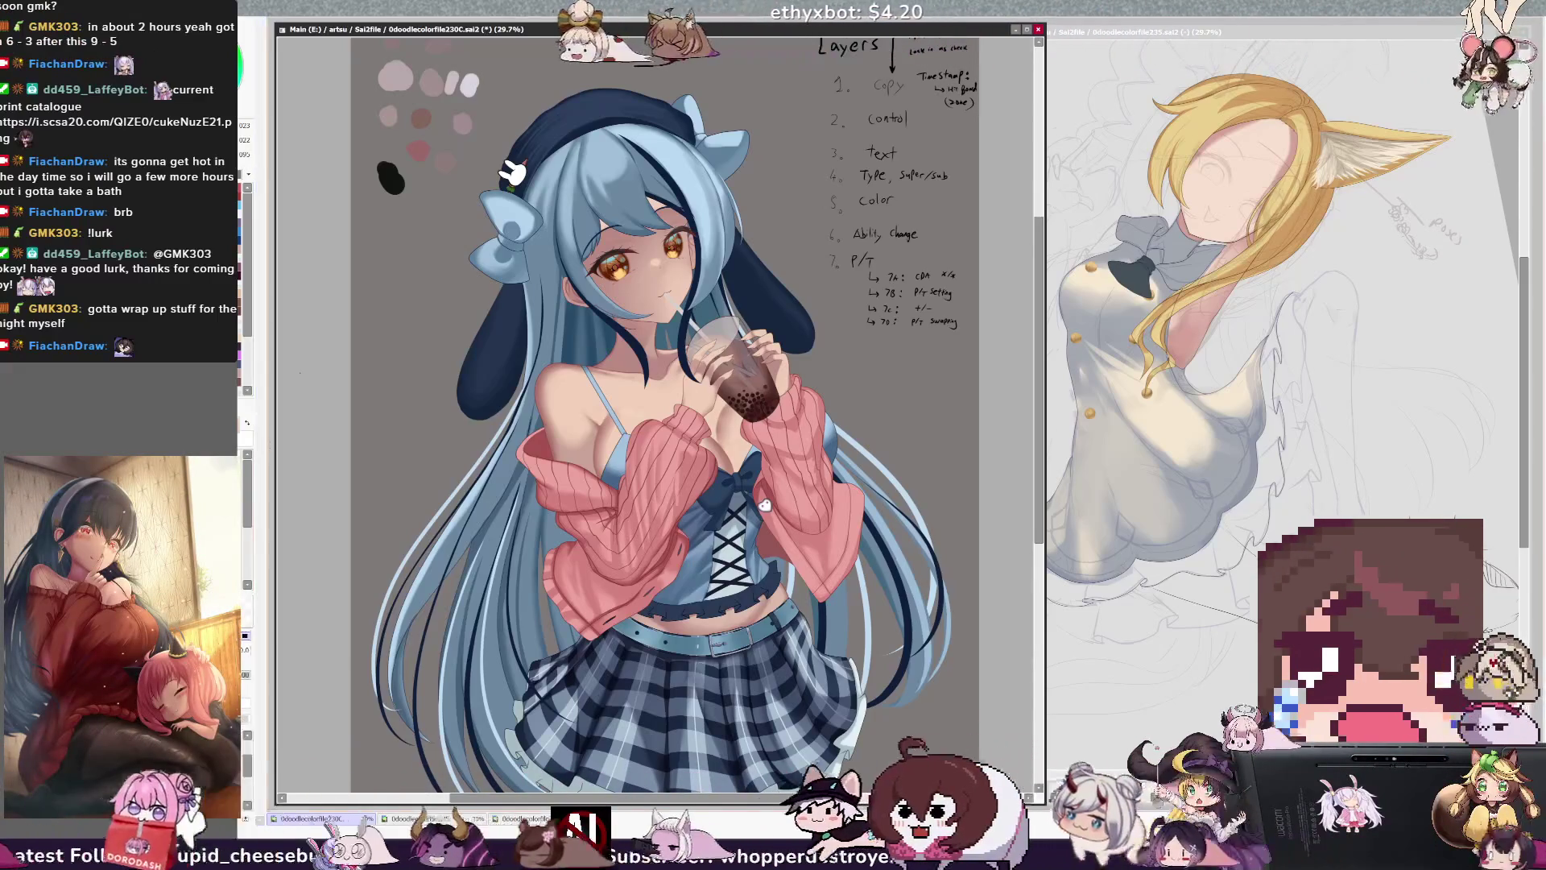
key(ctrl+plus)
key(ctrl+plus)
key(ctrl+plus)
key(ctrl+plus)
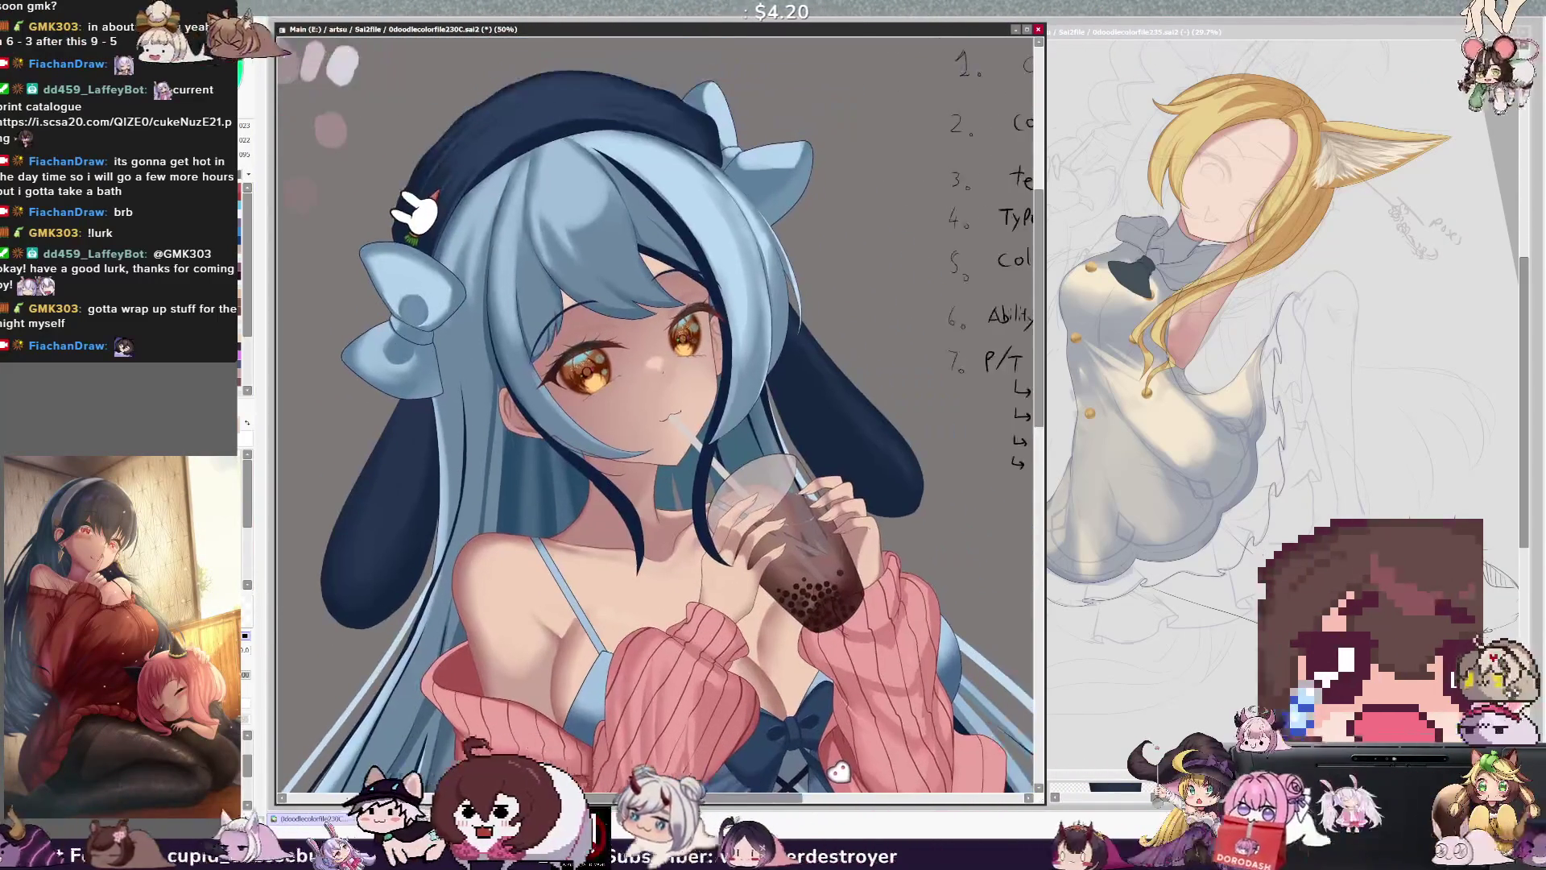
- Raise the brush size to 46
drag(523, 355, 553, 348)
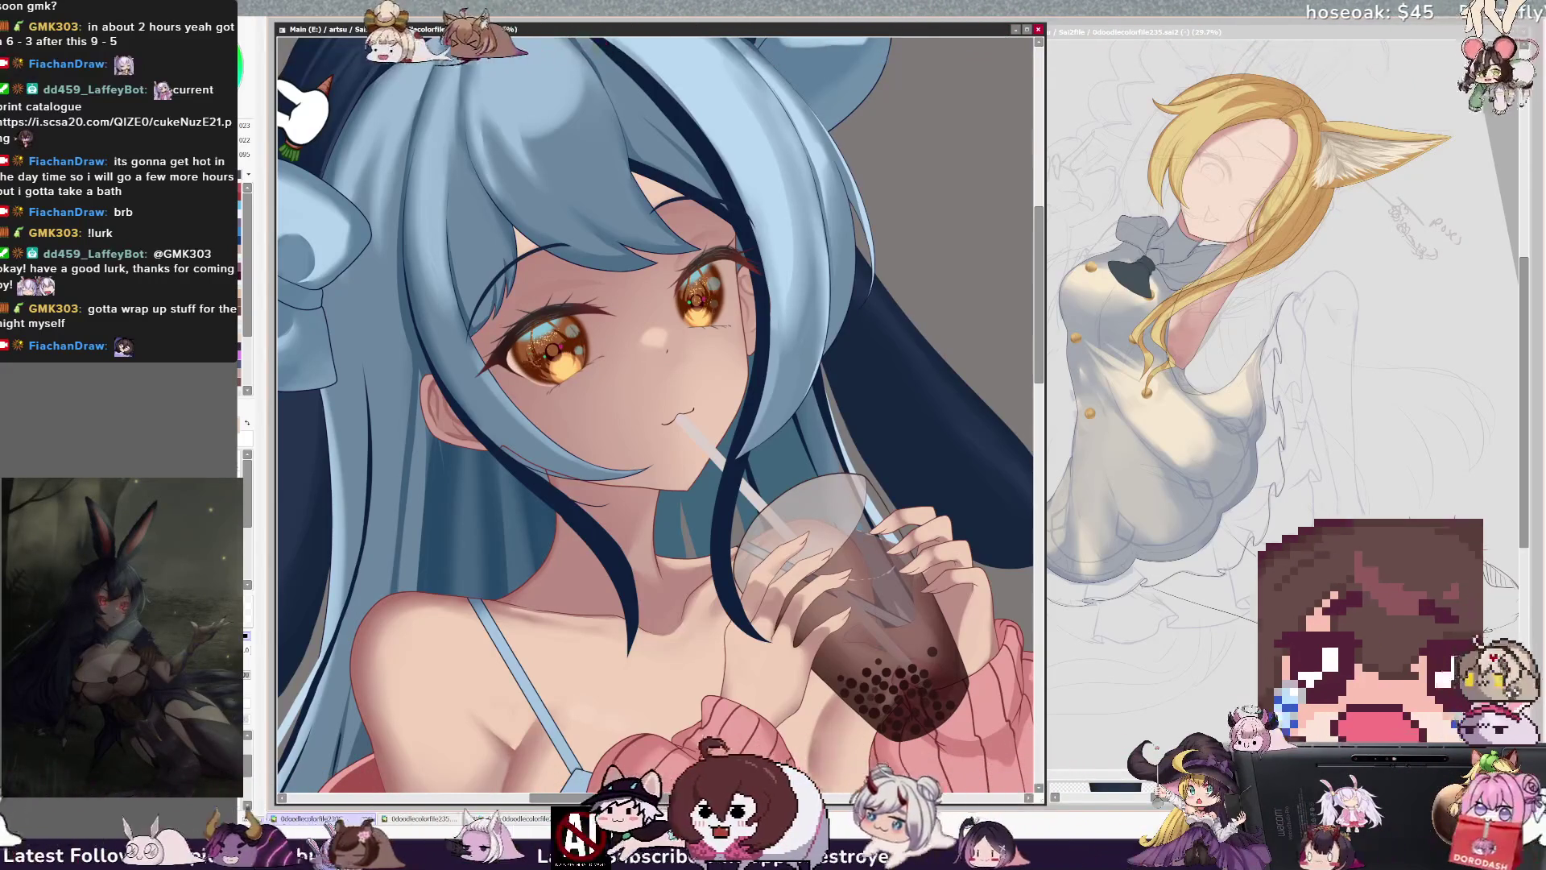
ctrl+alt+click(548, 349)
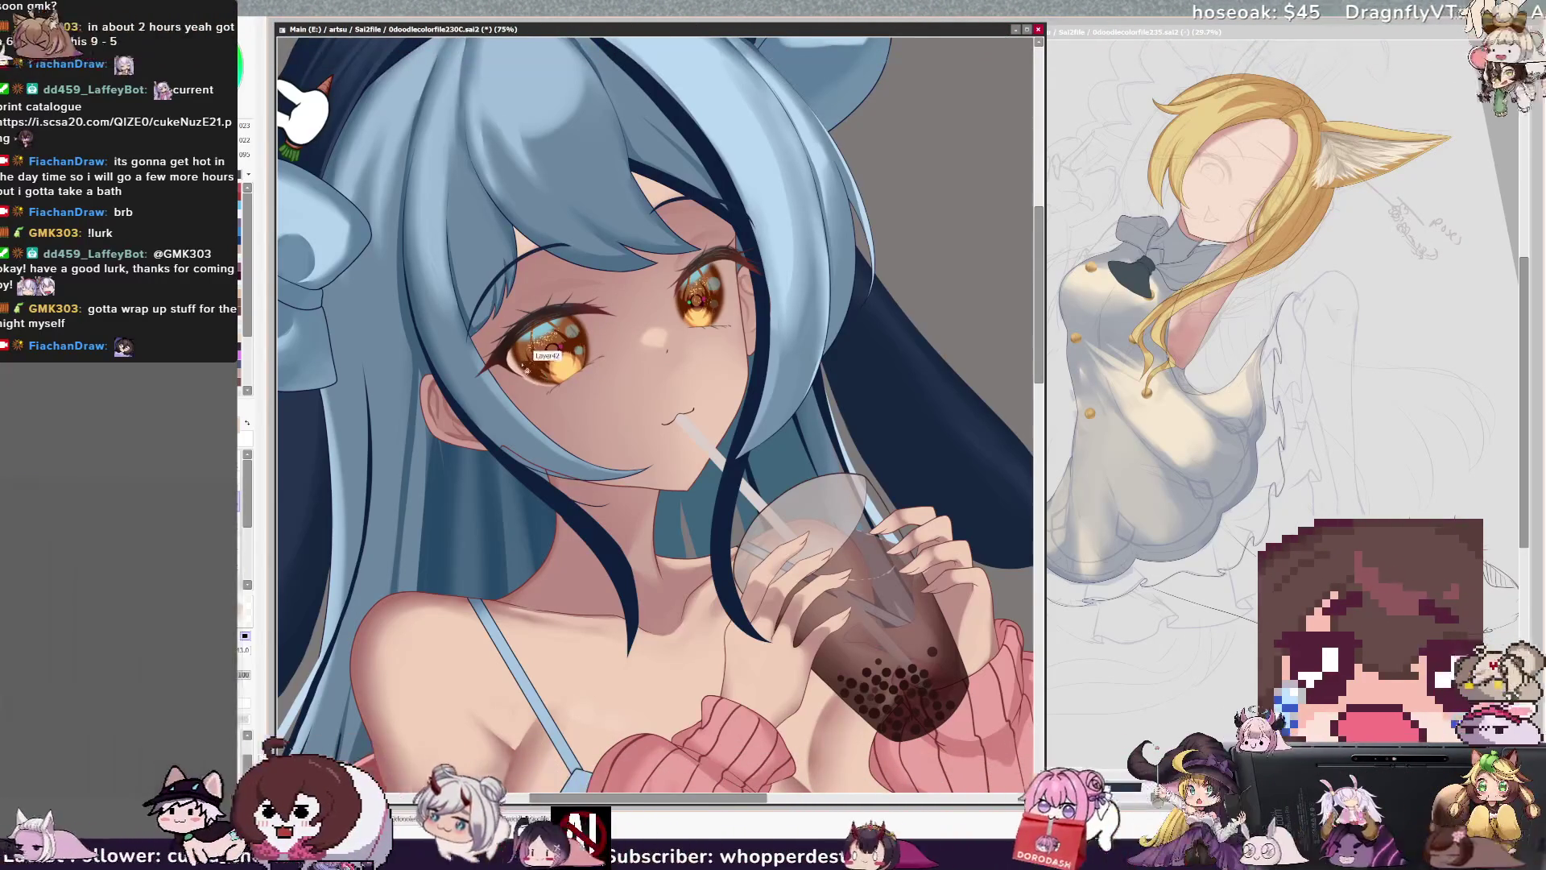
ctrl+alt+click(545, 359)
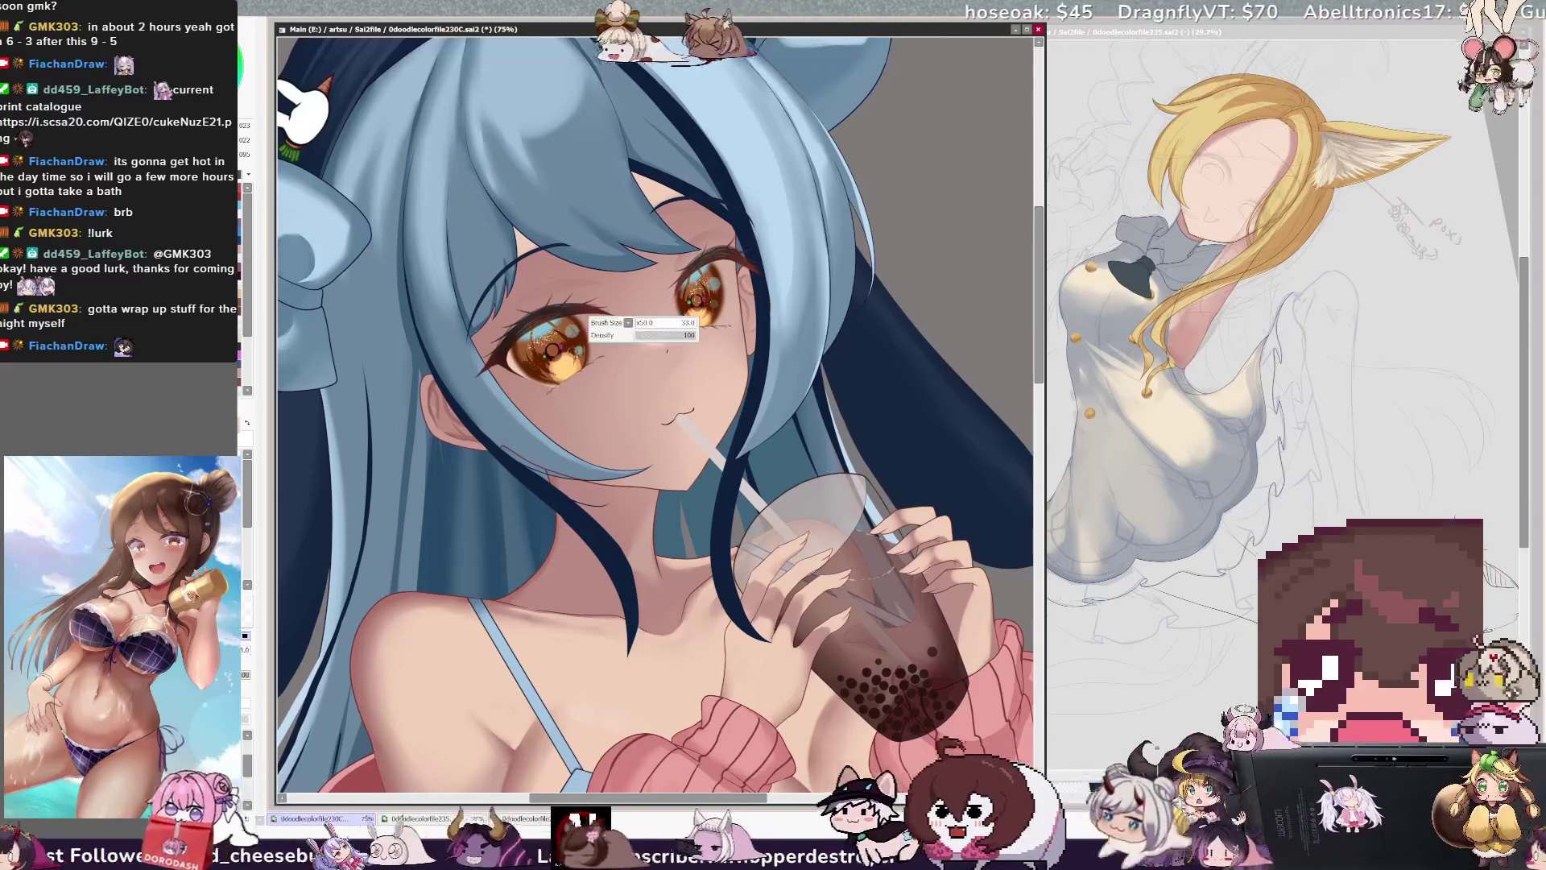
- Paint white highlight strokes in the girl's left eye, then zoom out to 33.3%
drag(574, 366, 583, 377)
mouse_move(563, 321)
mouse_down()
mouse_move(588, 379)
mouse_move(583, 326)
mouse_up()
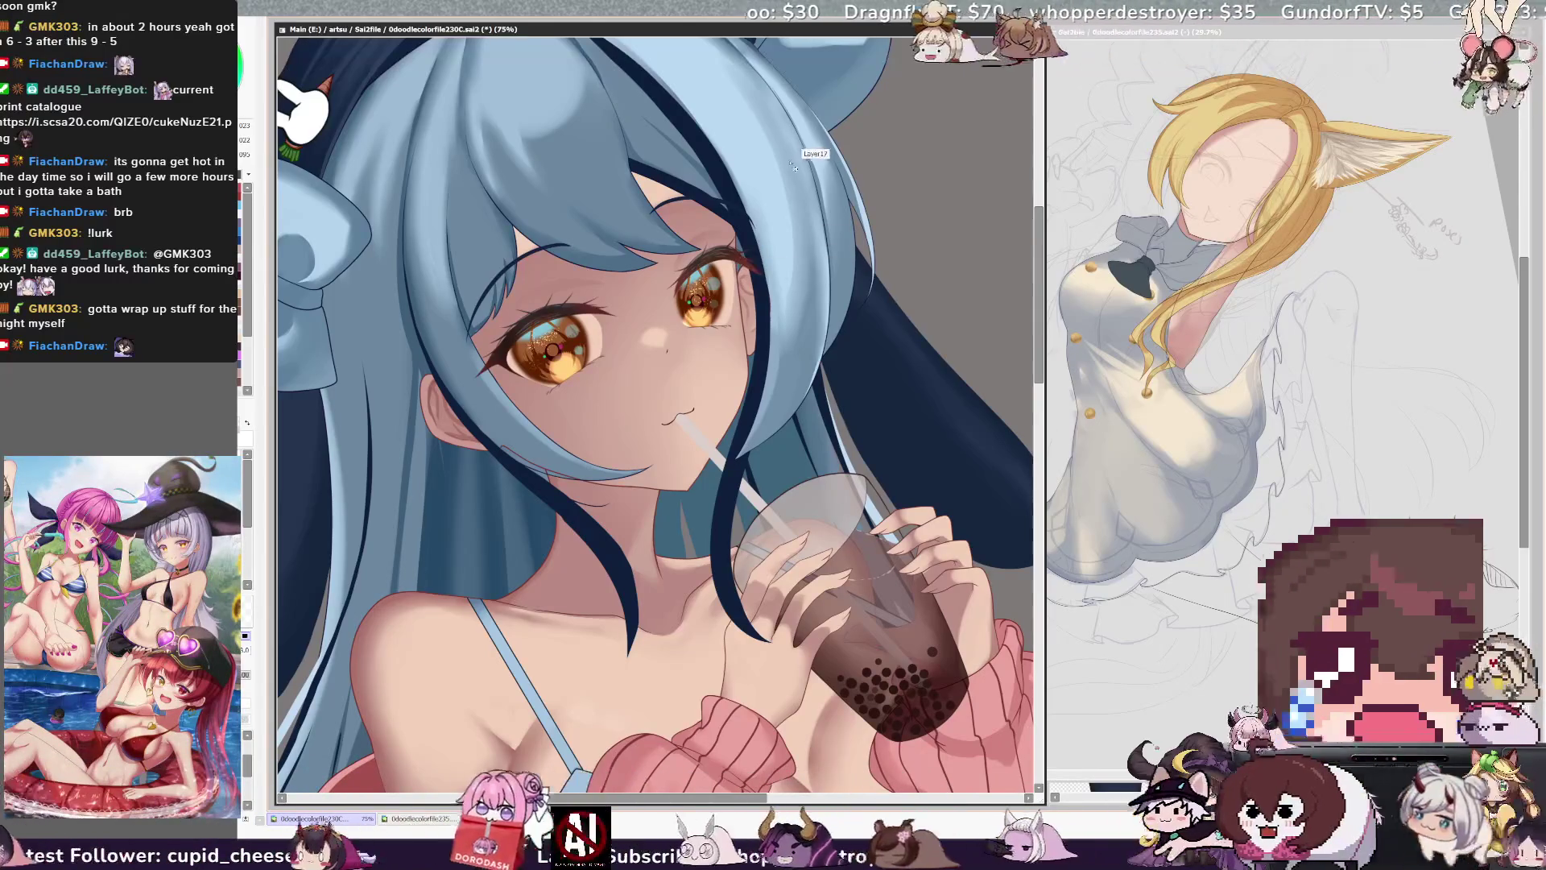
key(e)
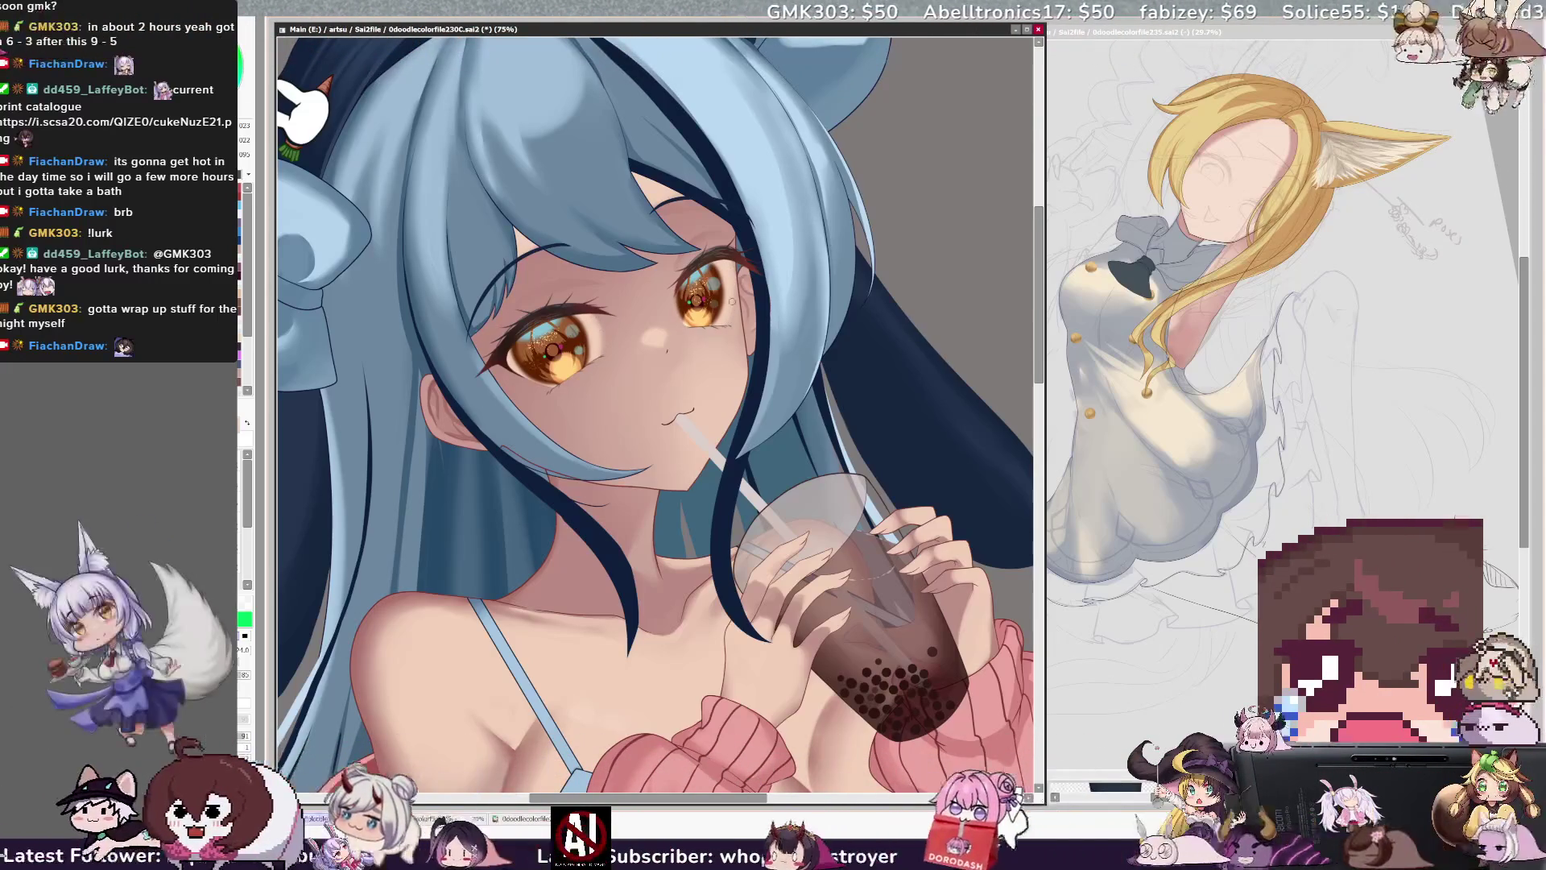
key(ctrl+minus)
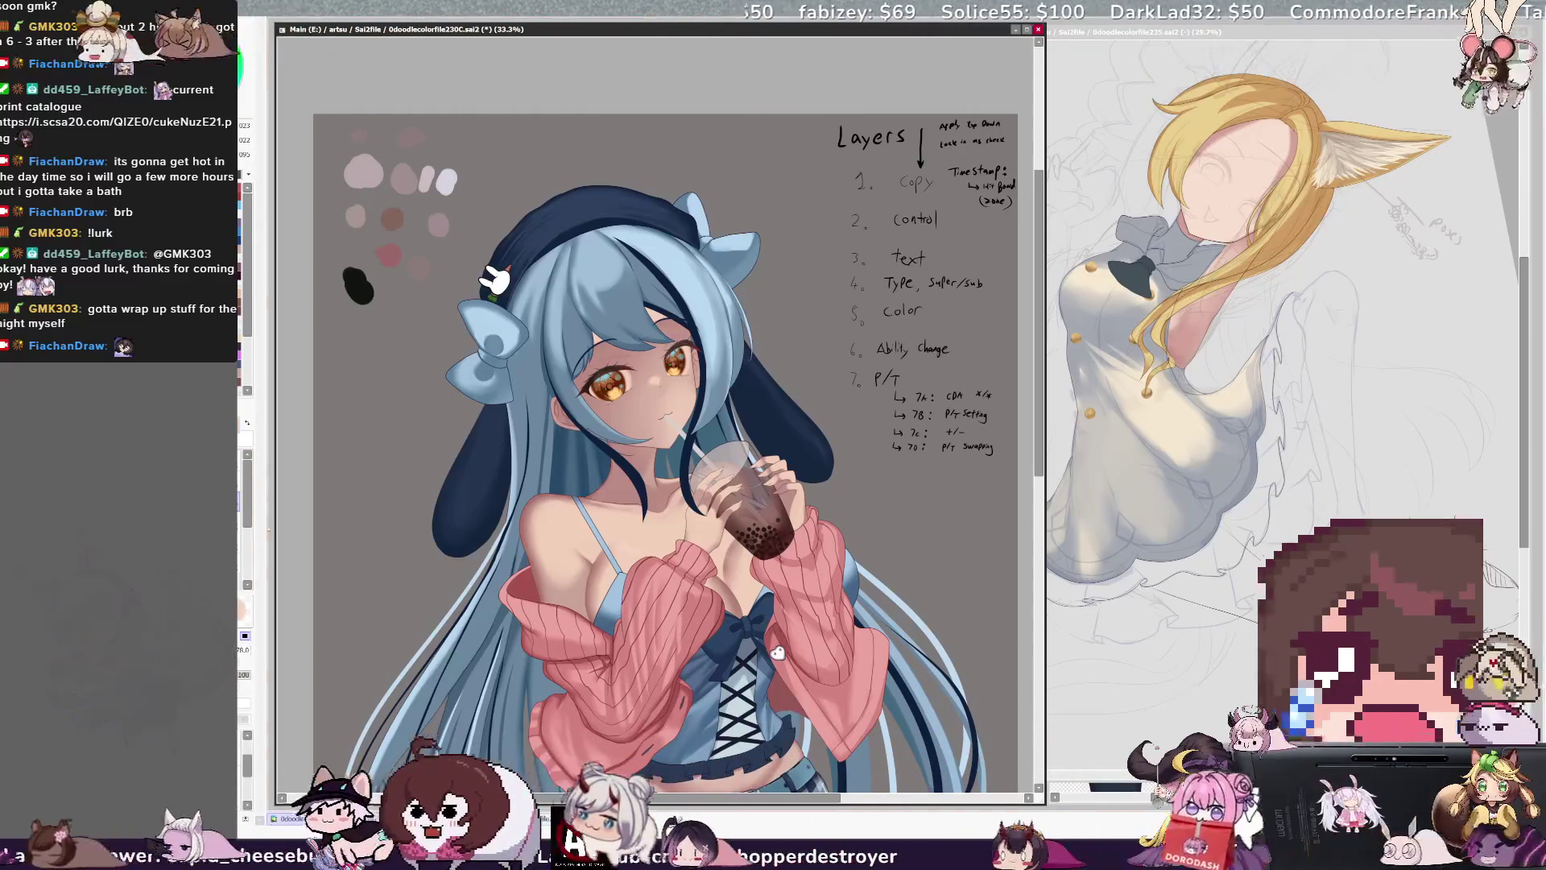
- Tilt the canvas counter-clockwise, reset it upright, and zoom in to 50% on the face
key(Delete)
key(Delete)
key(Delete)
key(Delete)
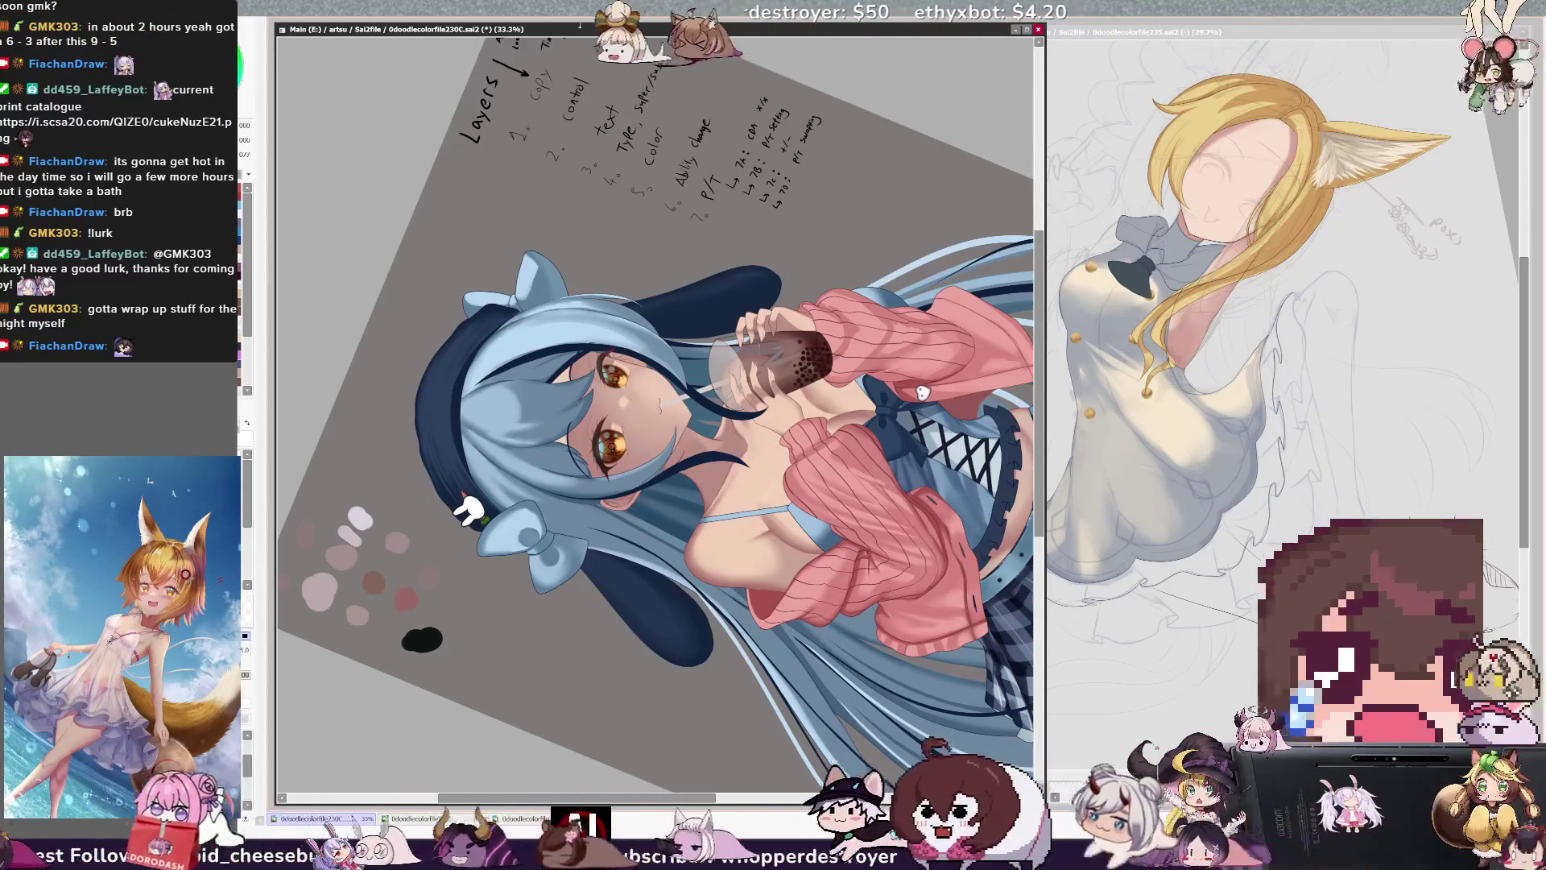
key(Home)
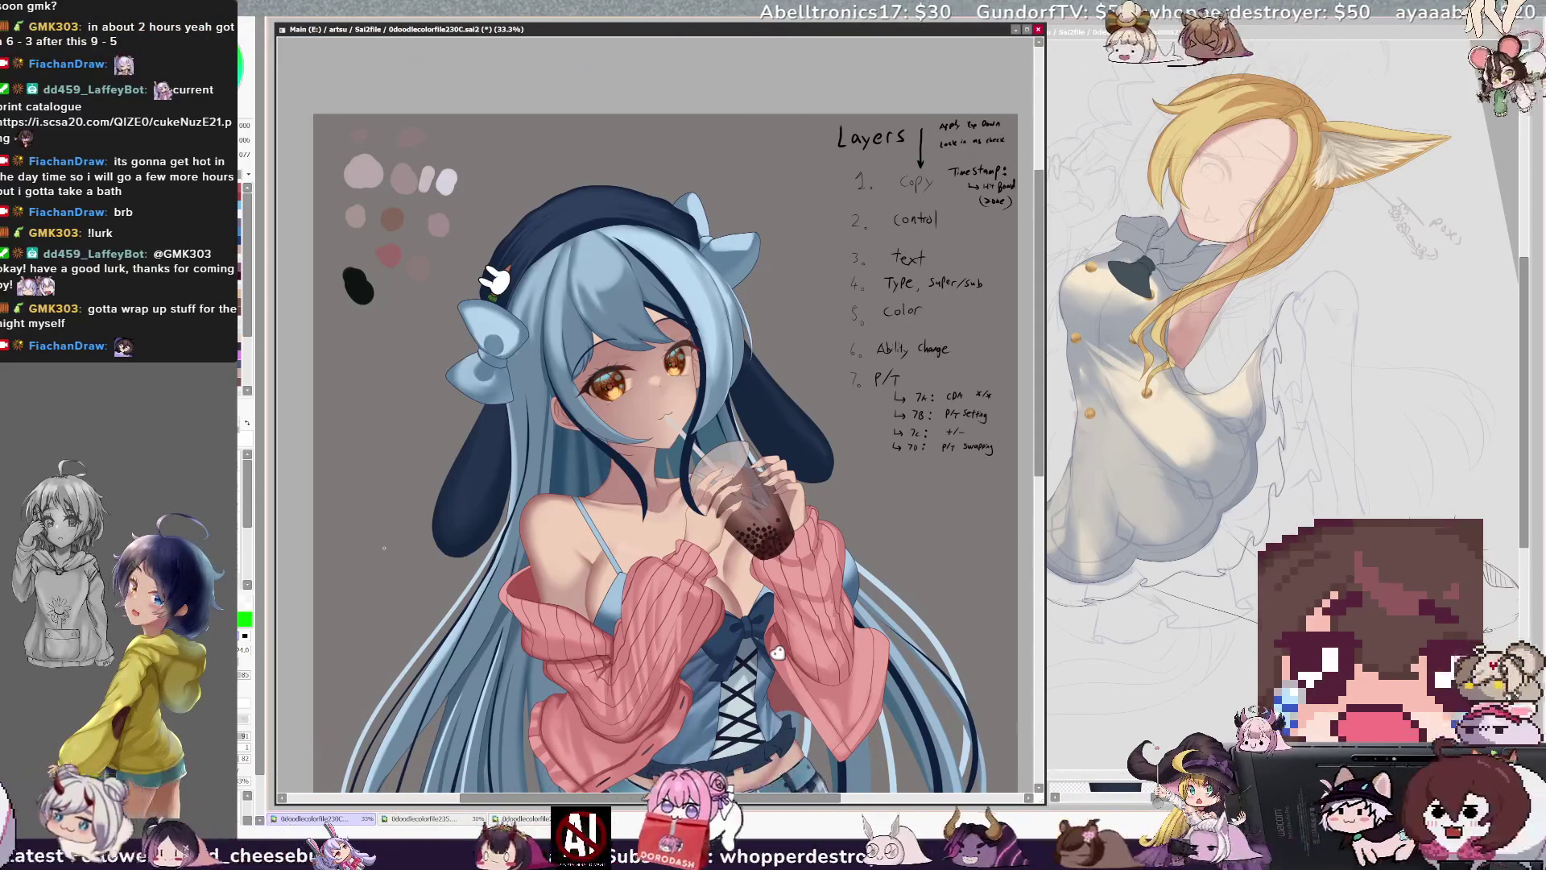
key(ctrl+plus)
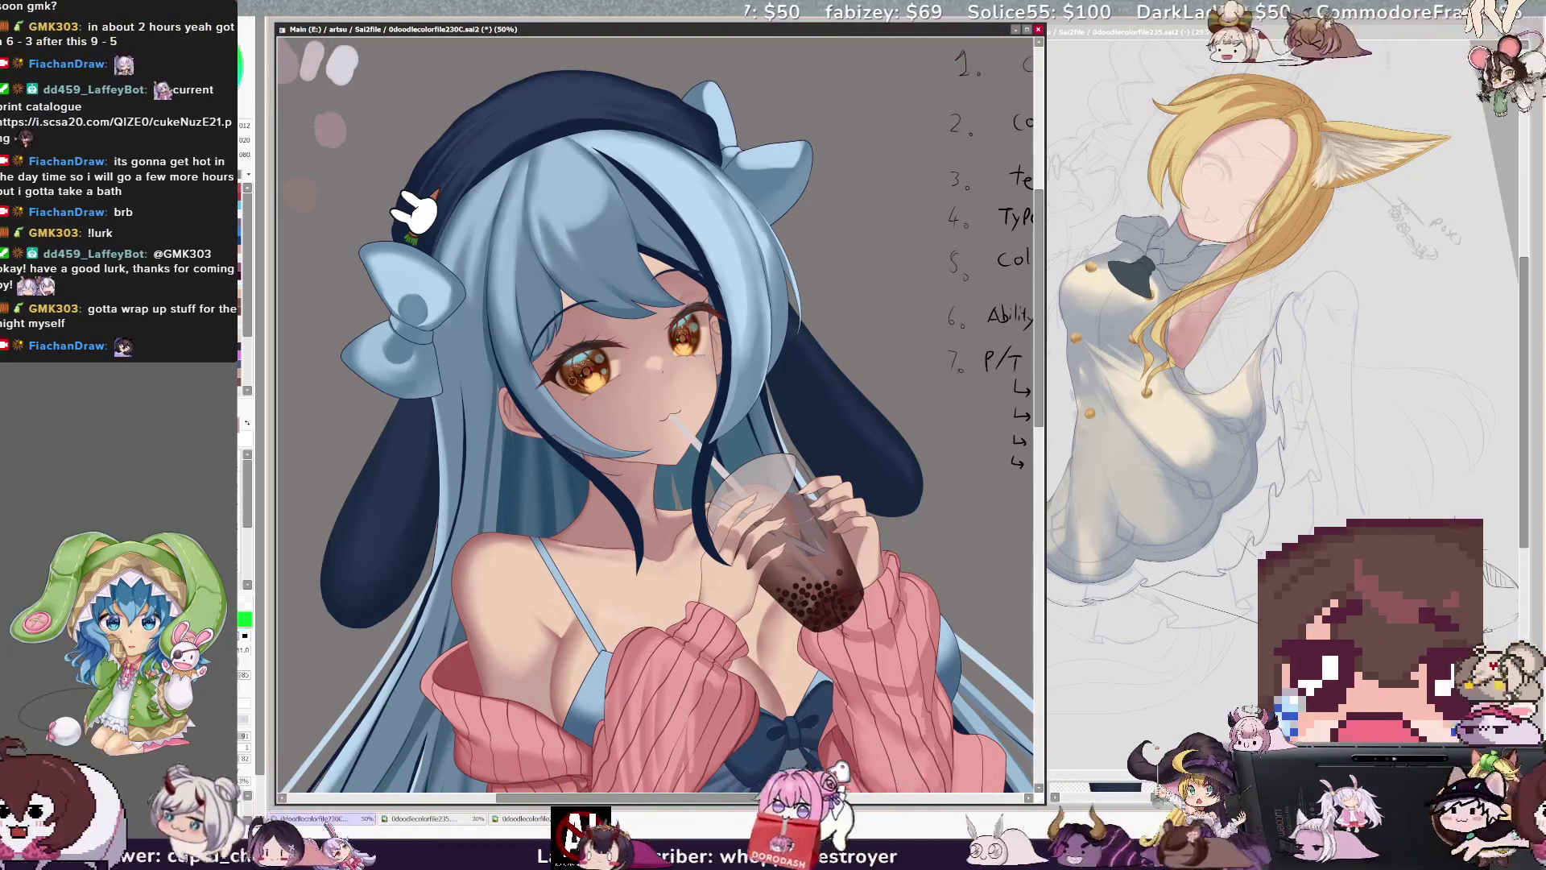
key(e)
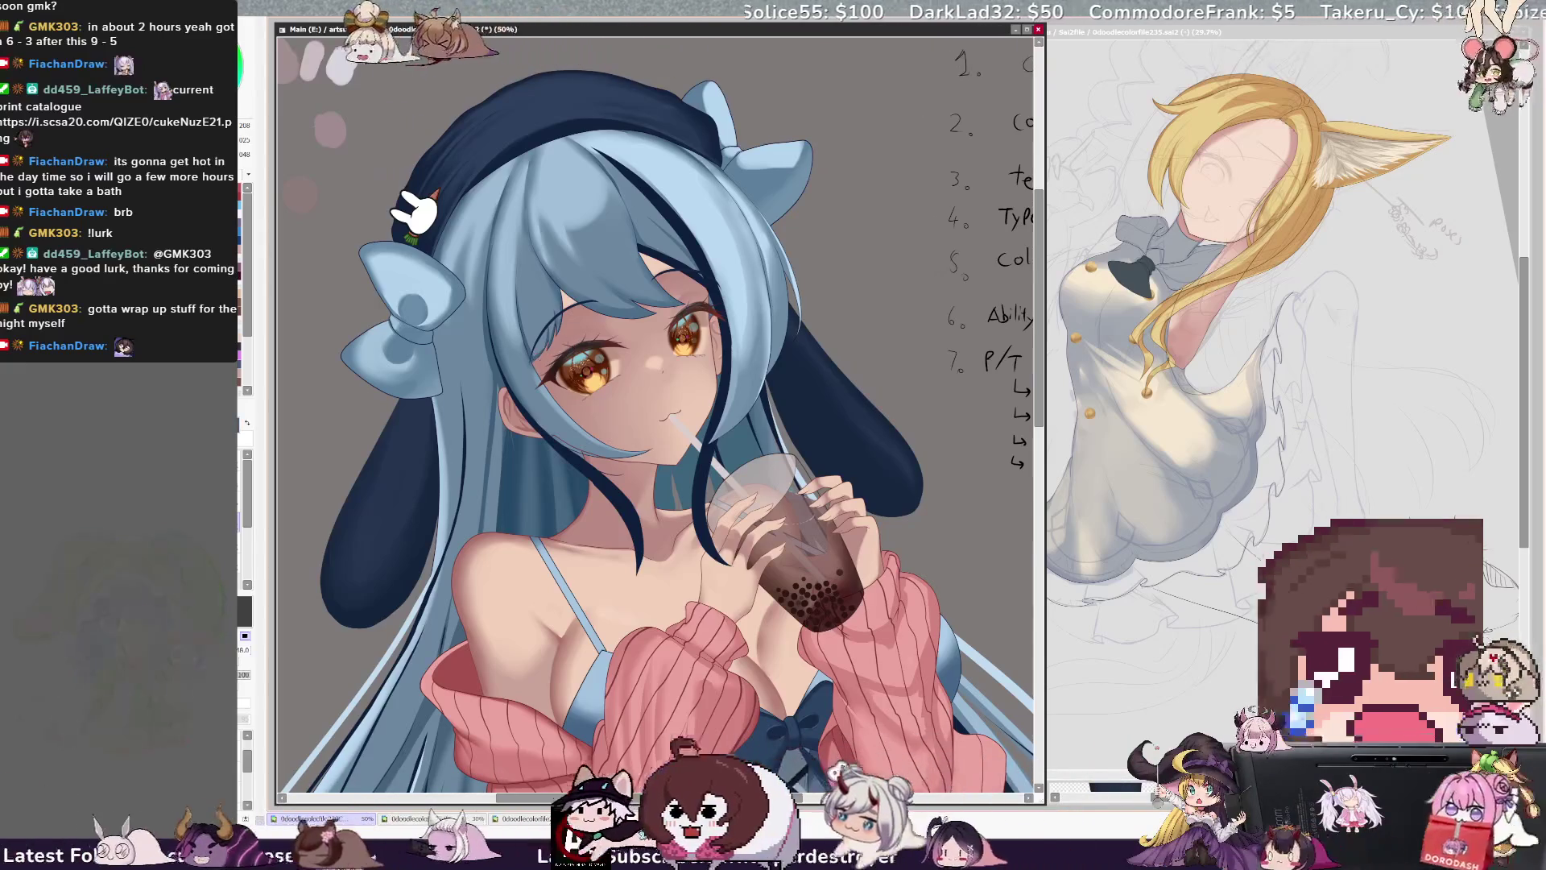
alt+click(569, 347)
key(x)
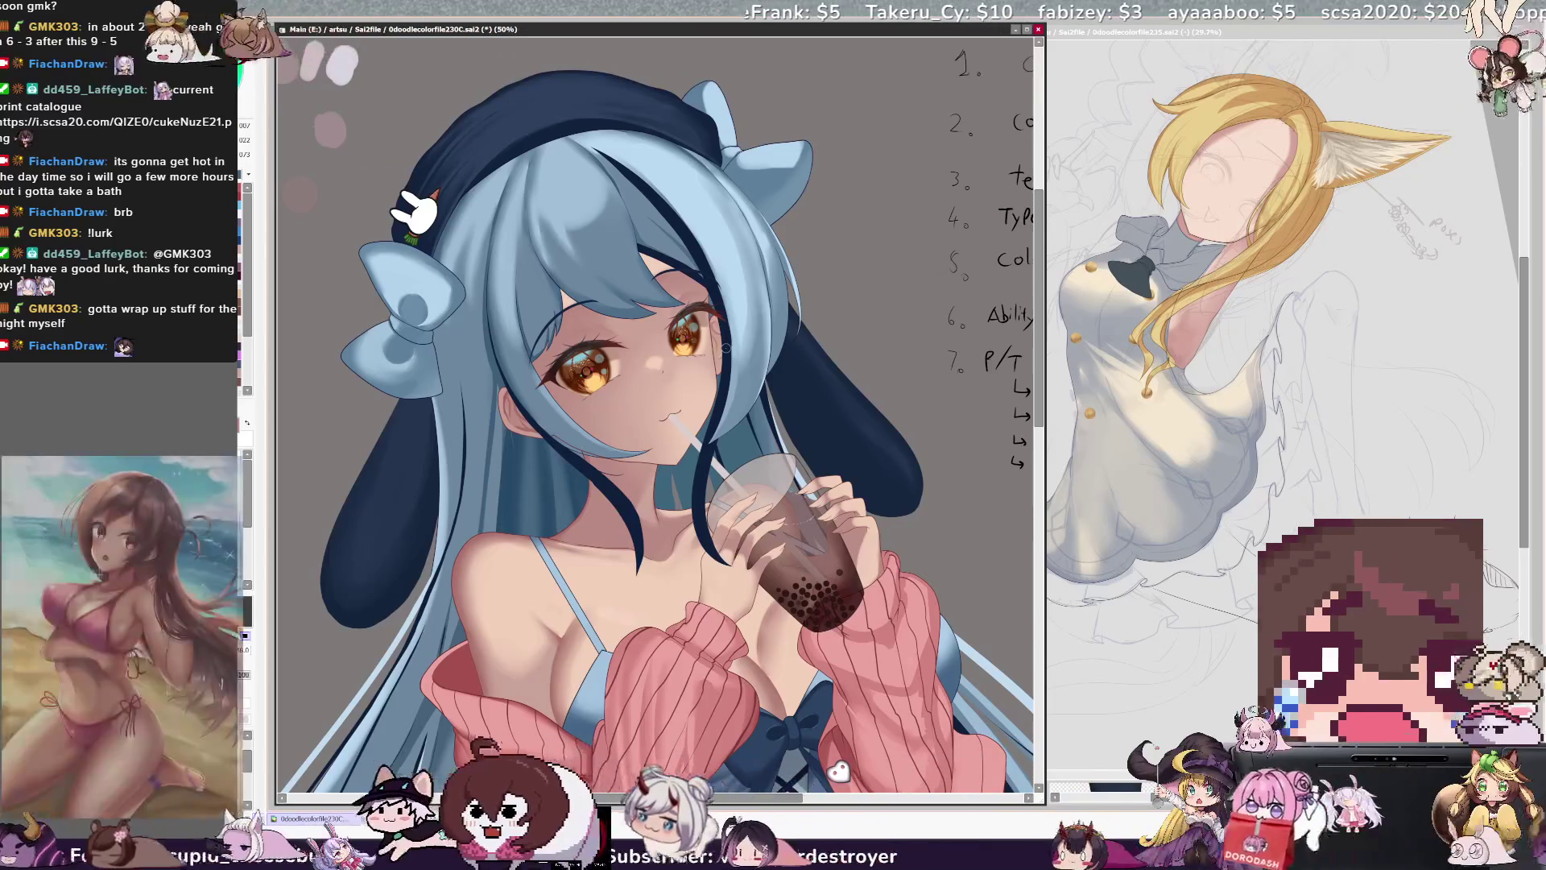
scroll(723, 346, down, 3)
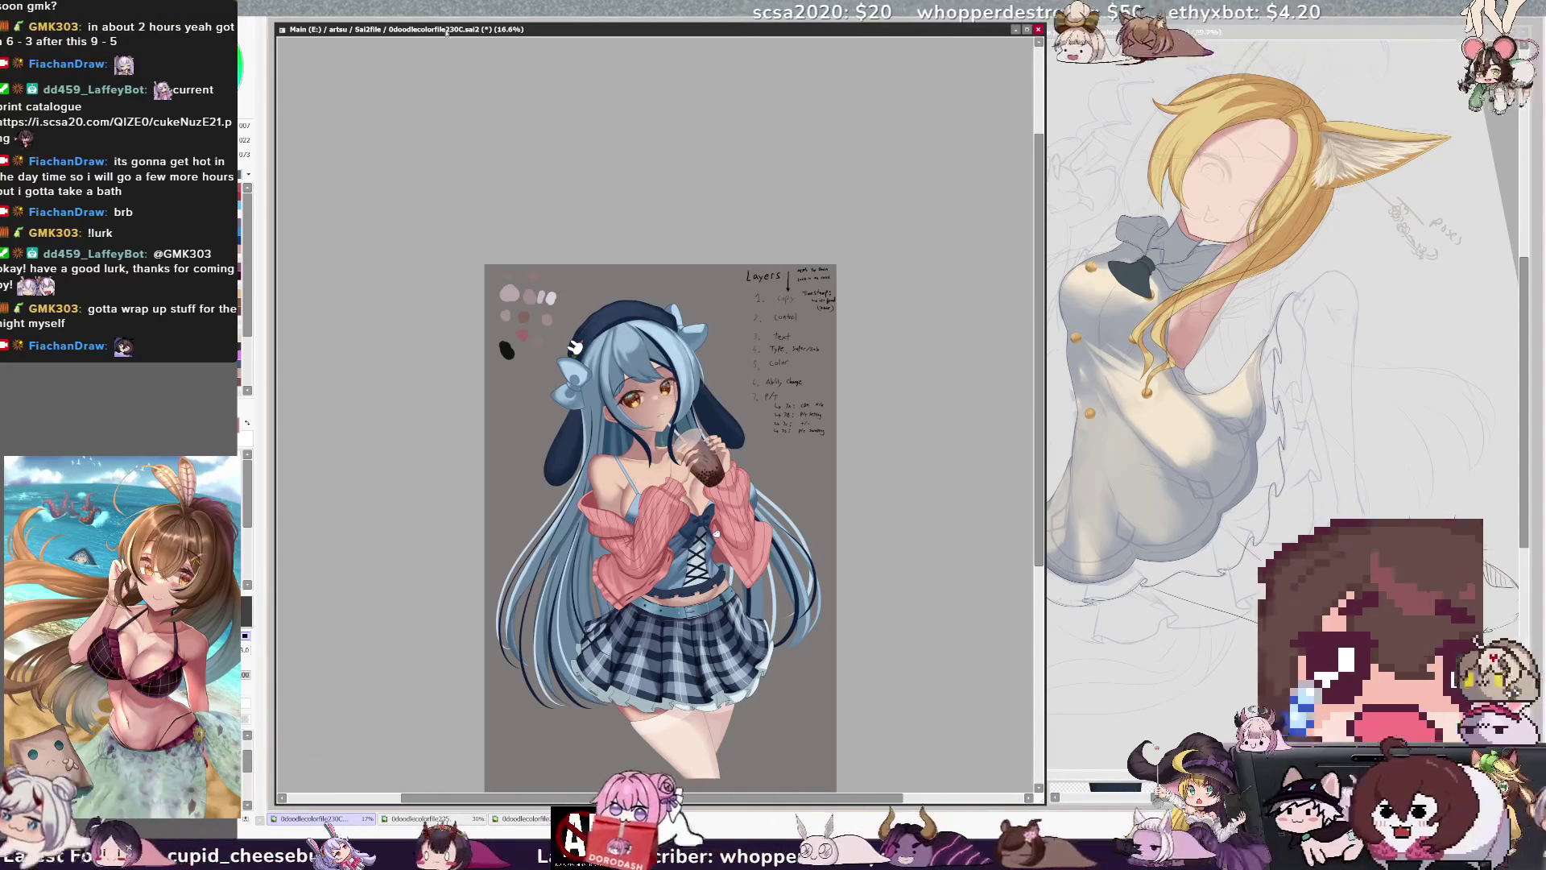
- Zoom to 50% on the torso, pan down to the skirt, and rotate about 25° clockwise
scroll(657, 414, up, 4)
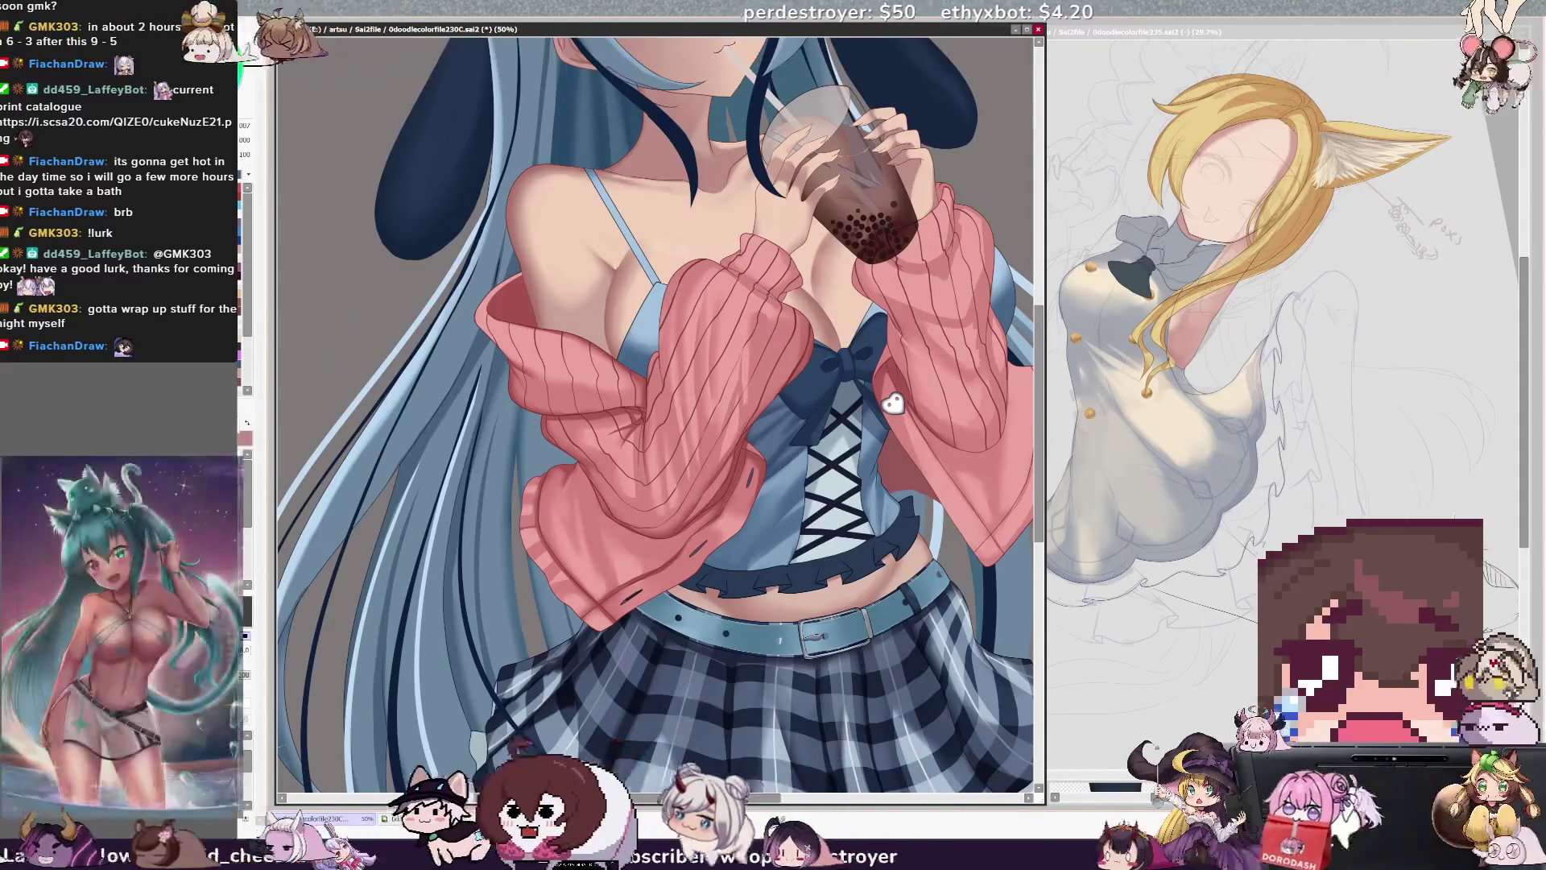
drag(536, 826, 585, 634)
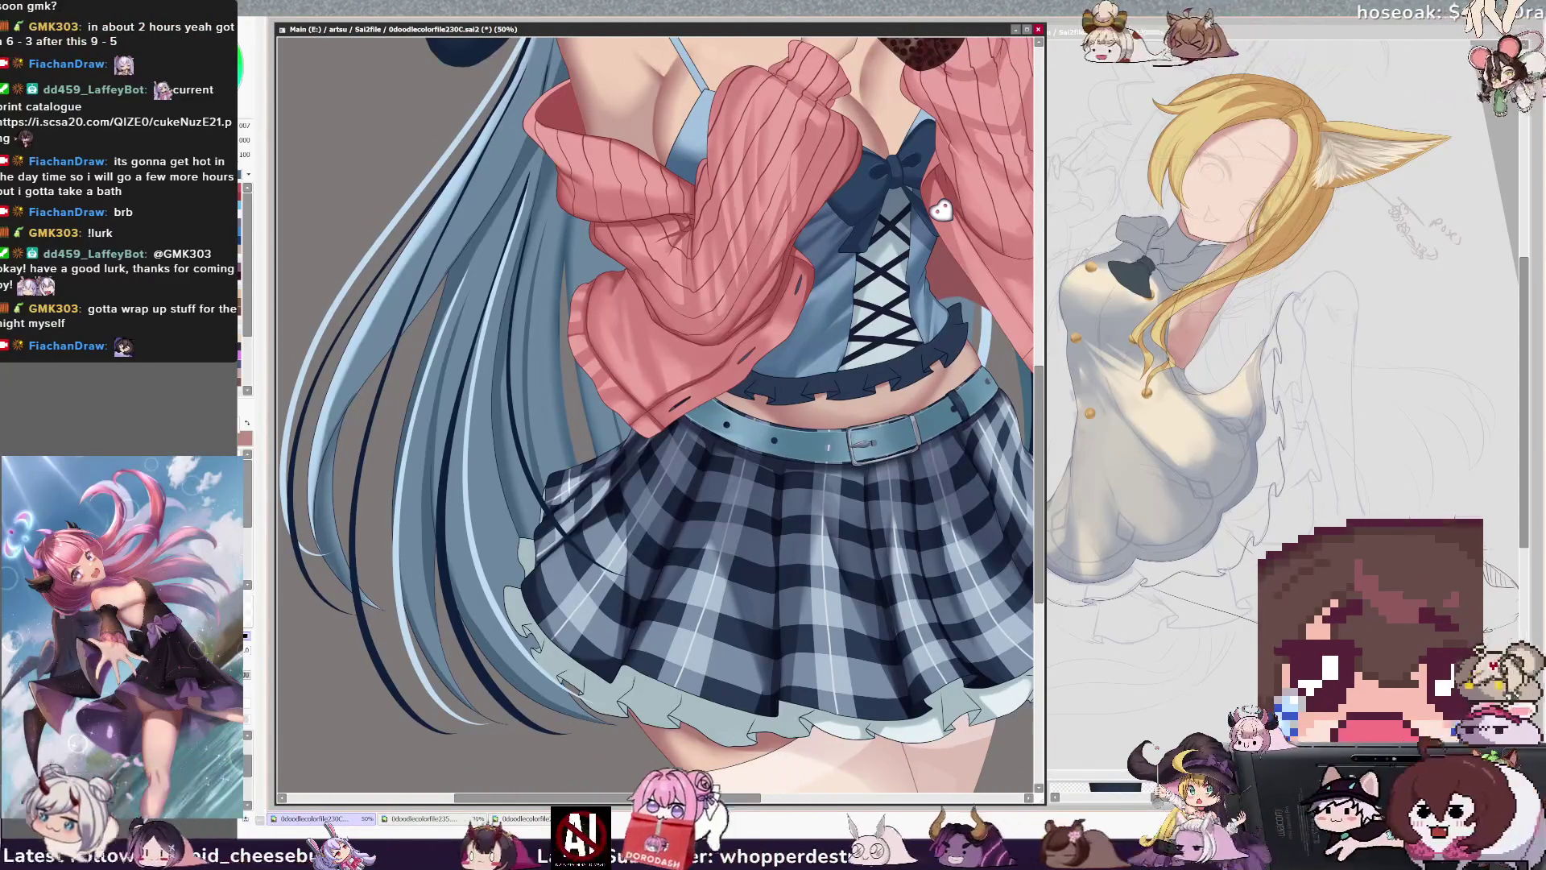
drag(941, 211, 873, 211)
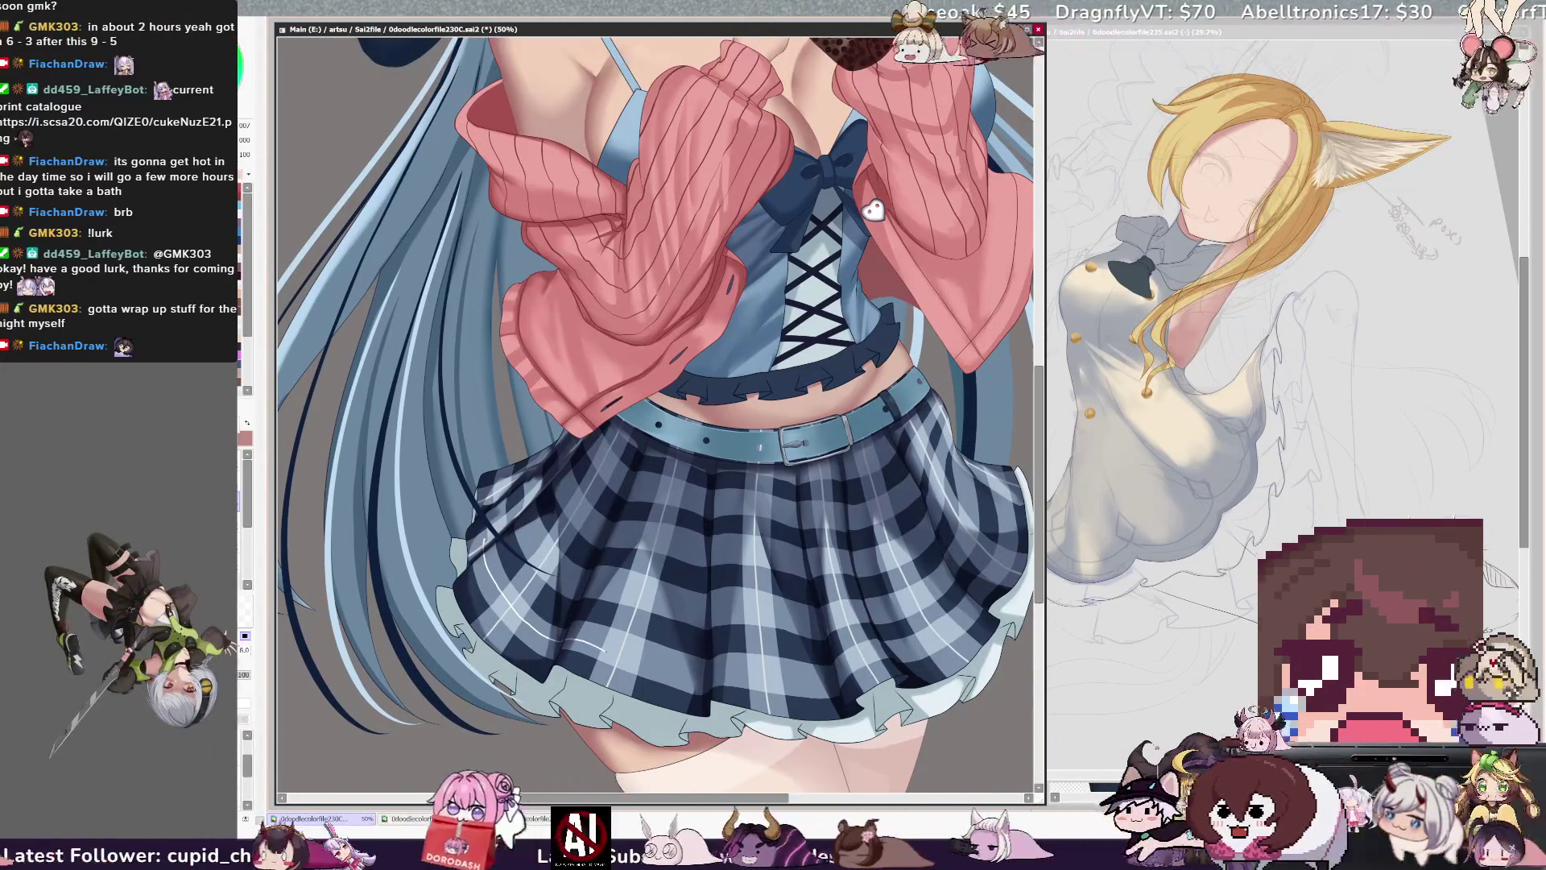
drag(873, 211, 947, 364)
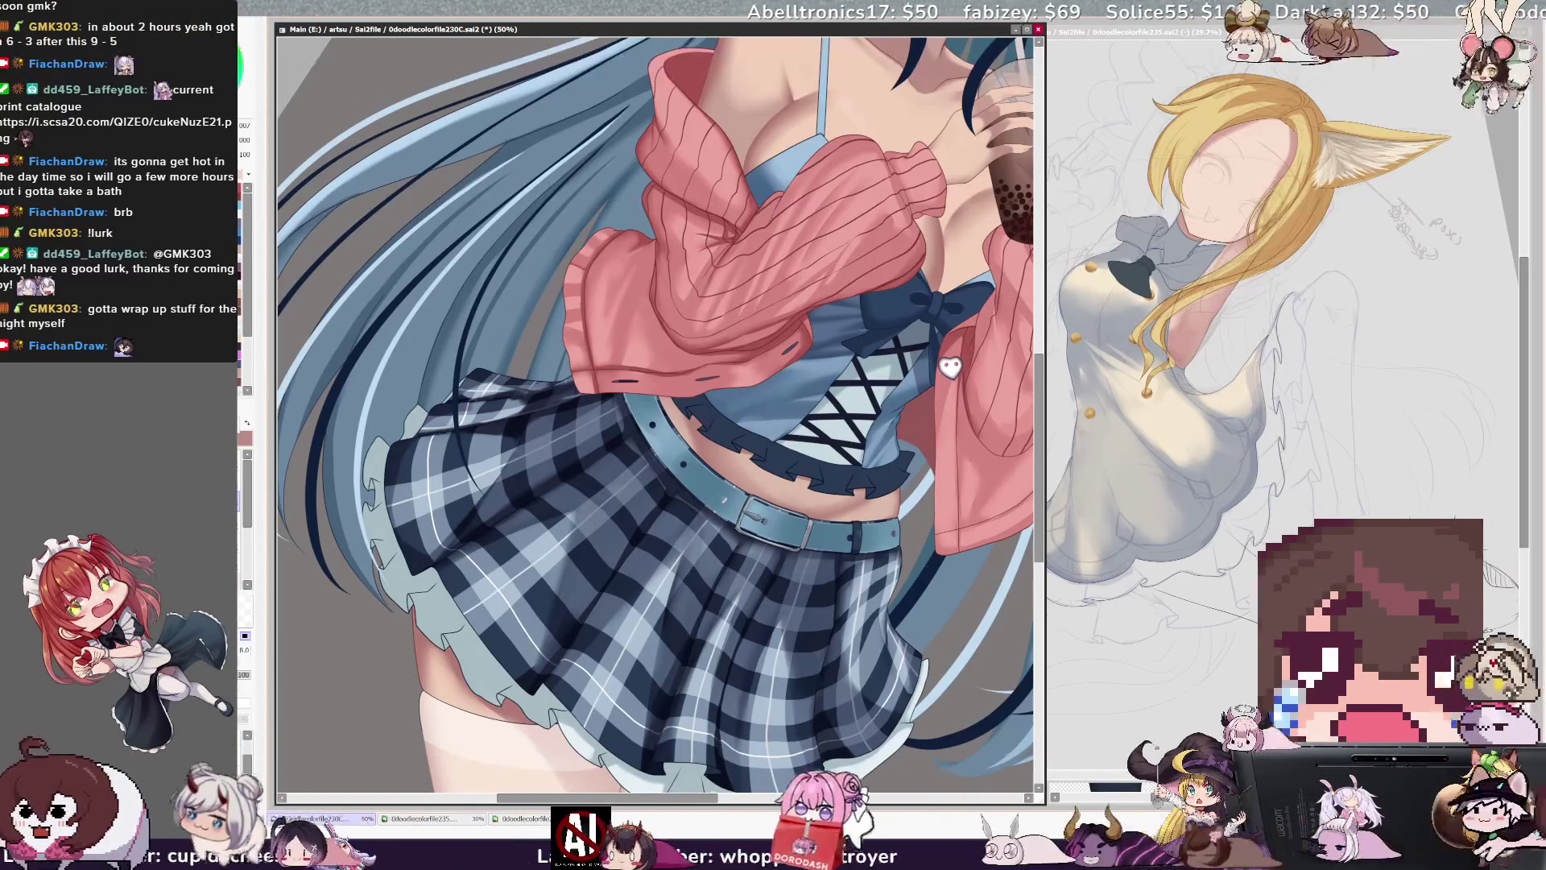
- Rotate the view counter-clockwise back toward upright over the cardigan and skirt
key(Delete)
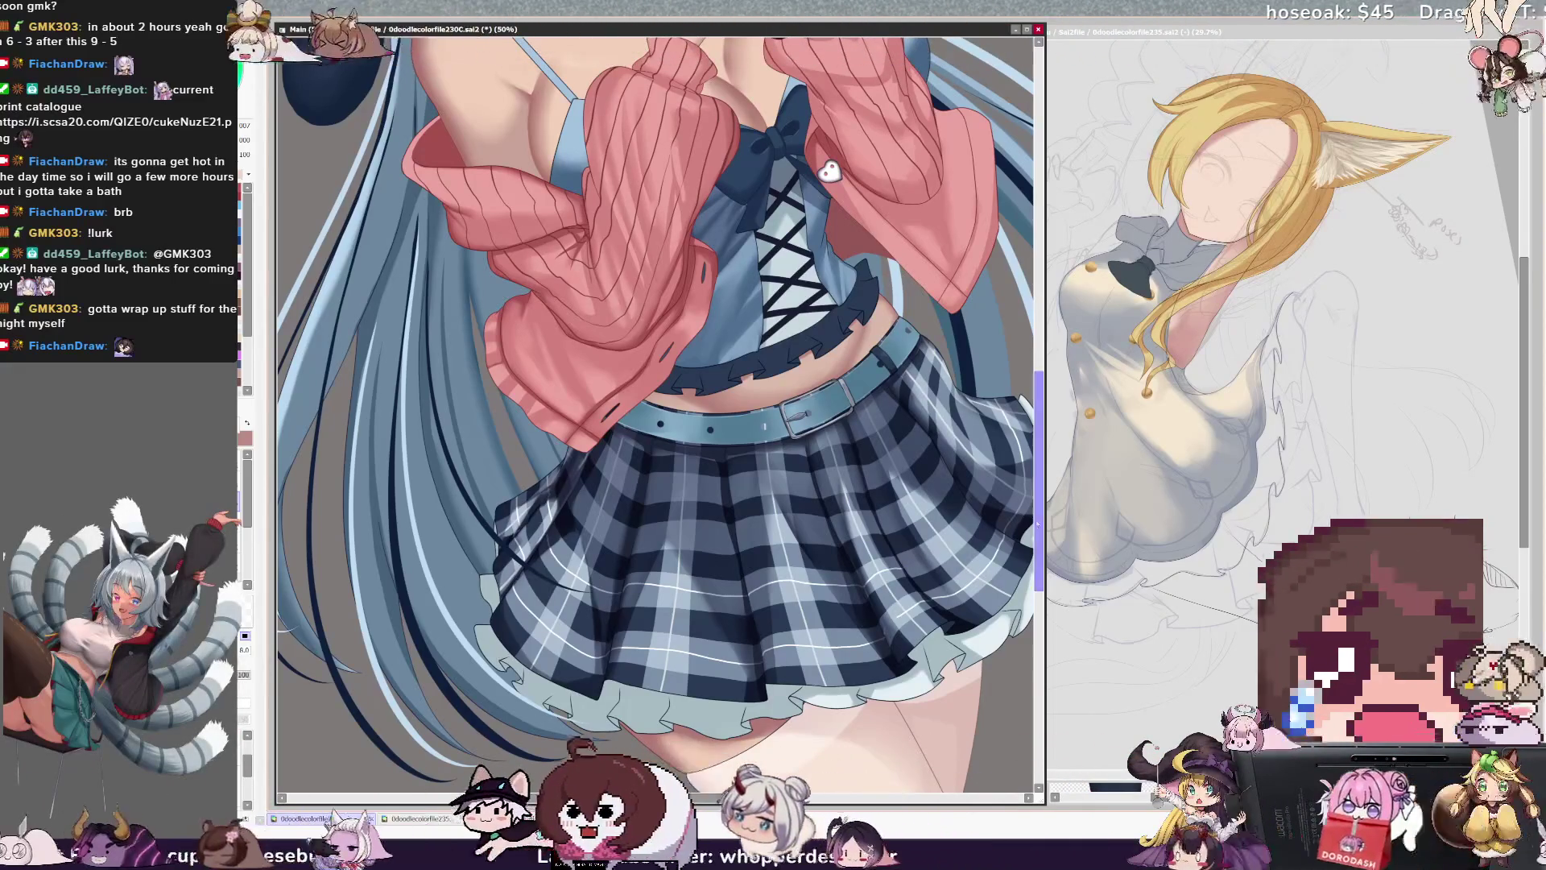
drag(830, 171, 707, 170)
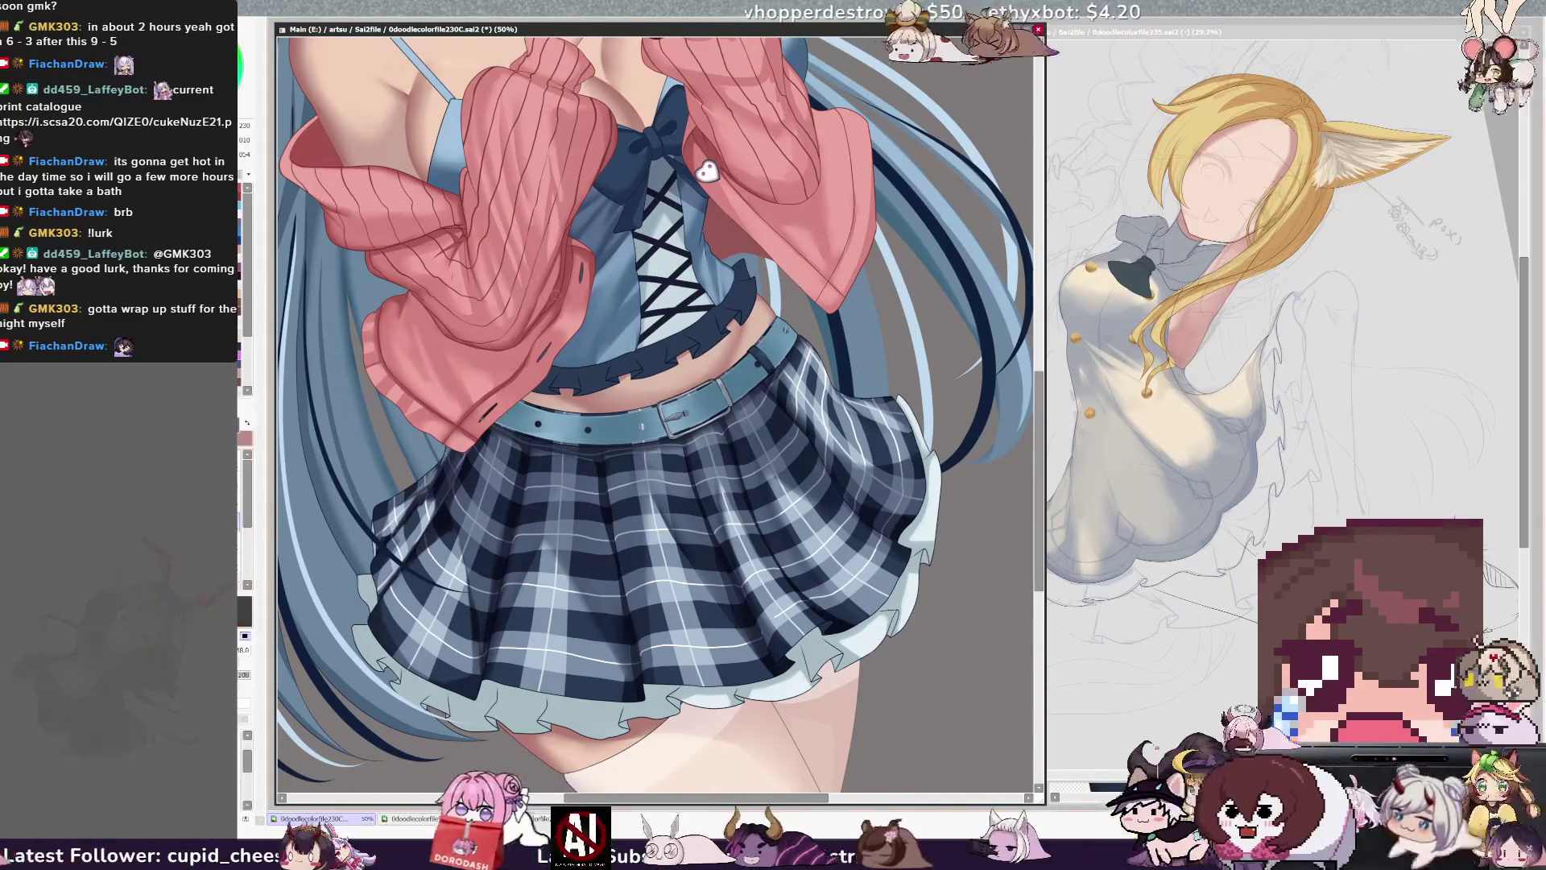
alt+click(625, 609)
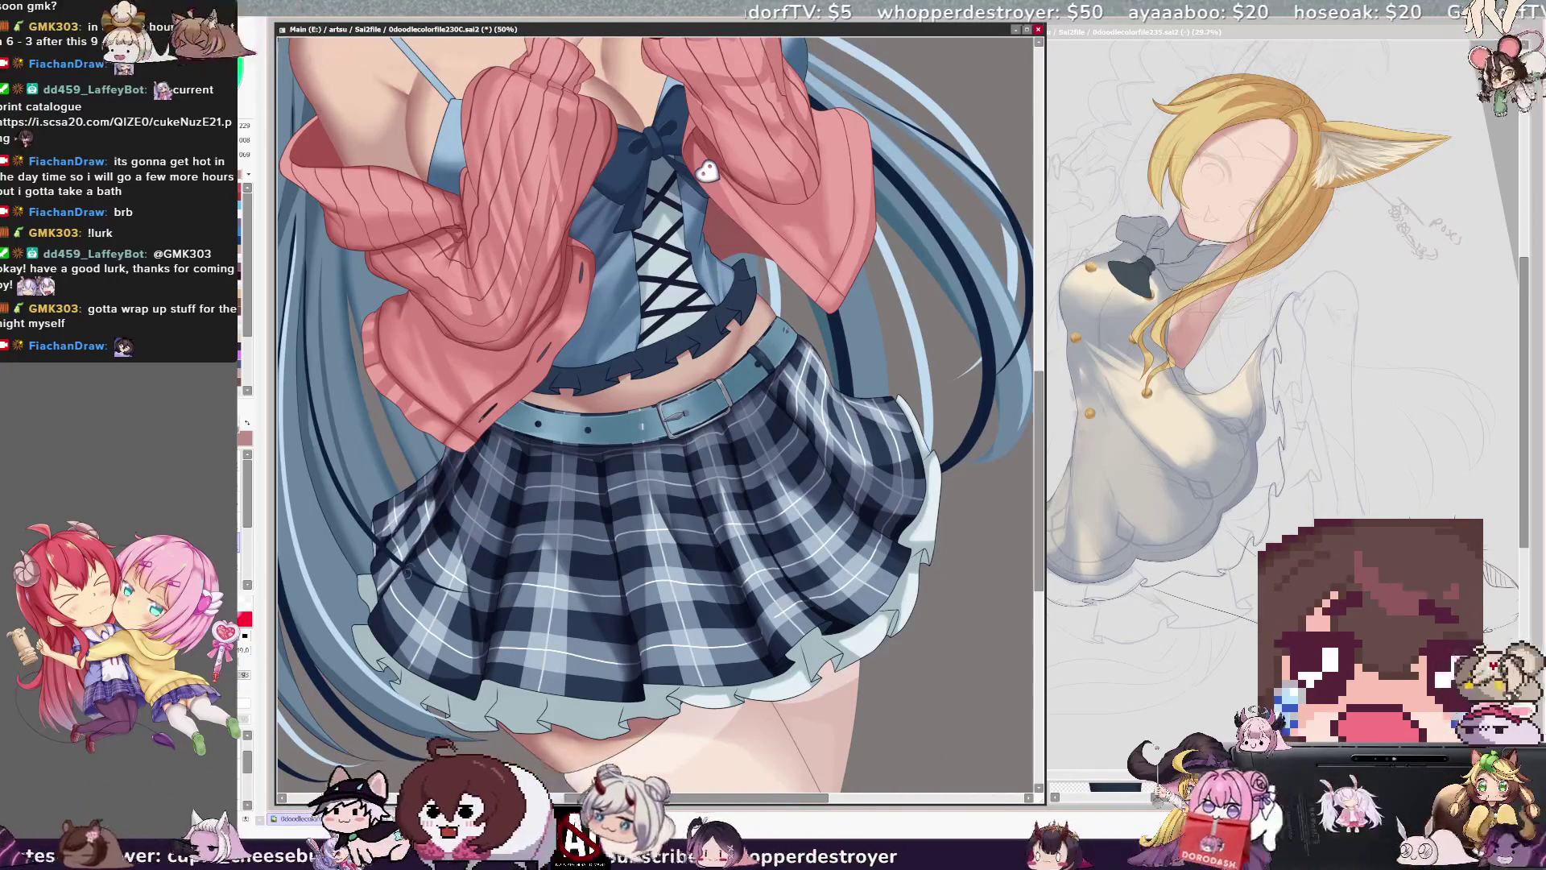
ctrl+shift+click(542, 470)
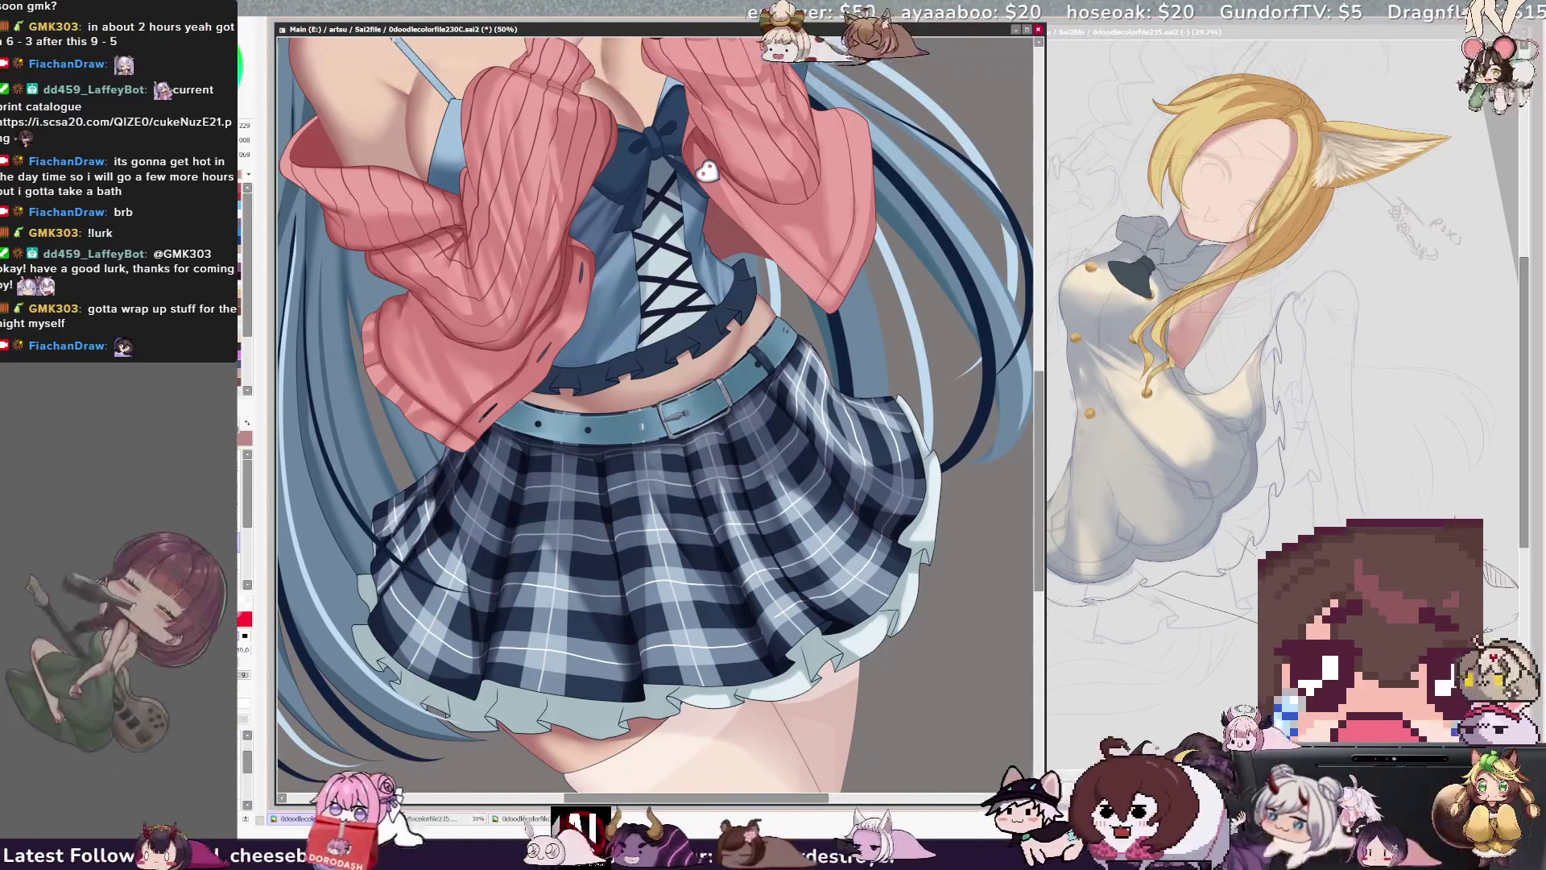
key(minus)
key(minus)
key(minus)
key(Home)
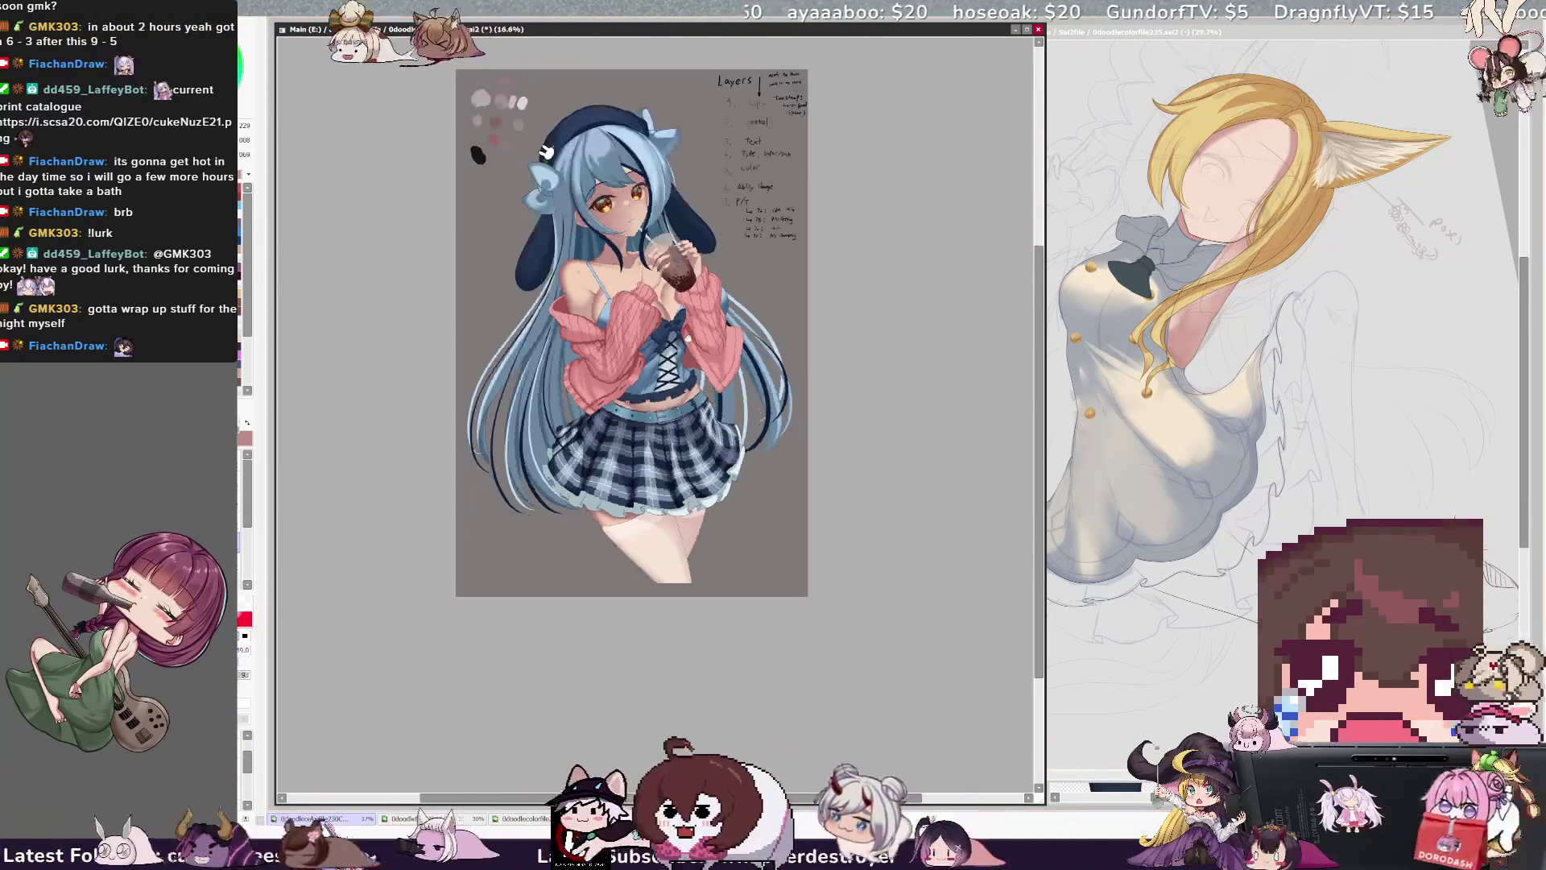
key(plus)
key(plus)
key(plus)
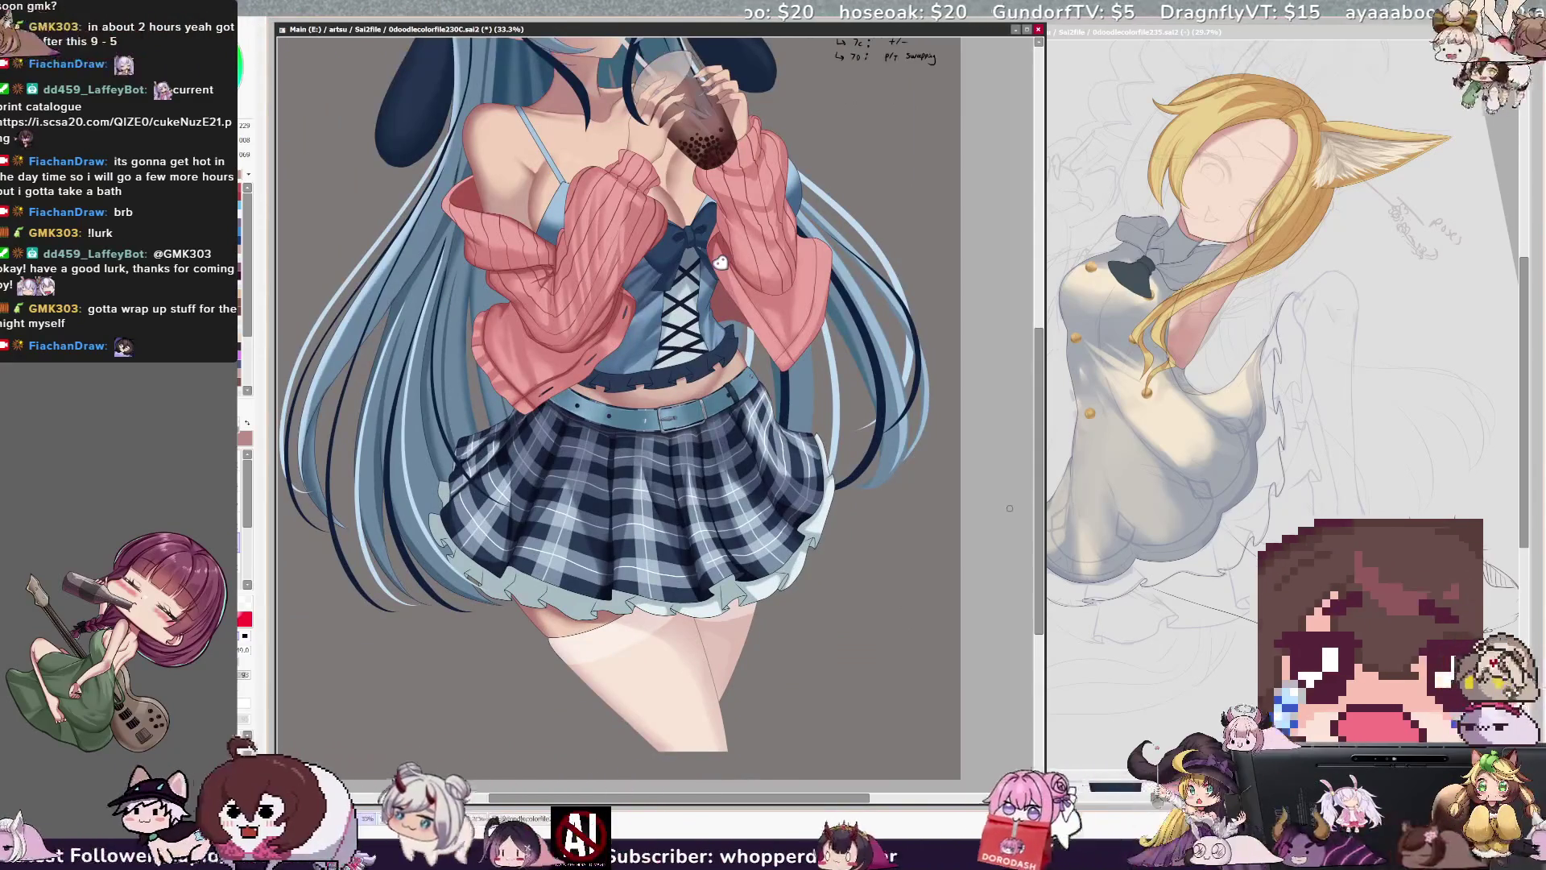
scroll(1039, 475, up, 3)
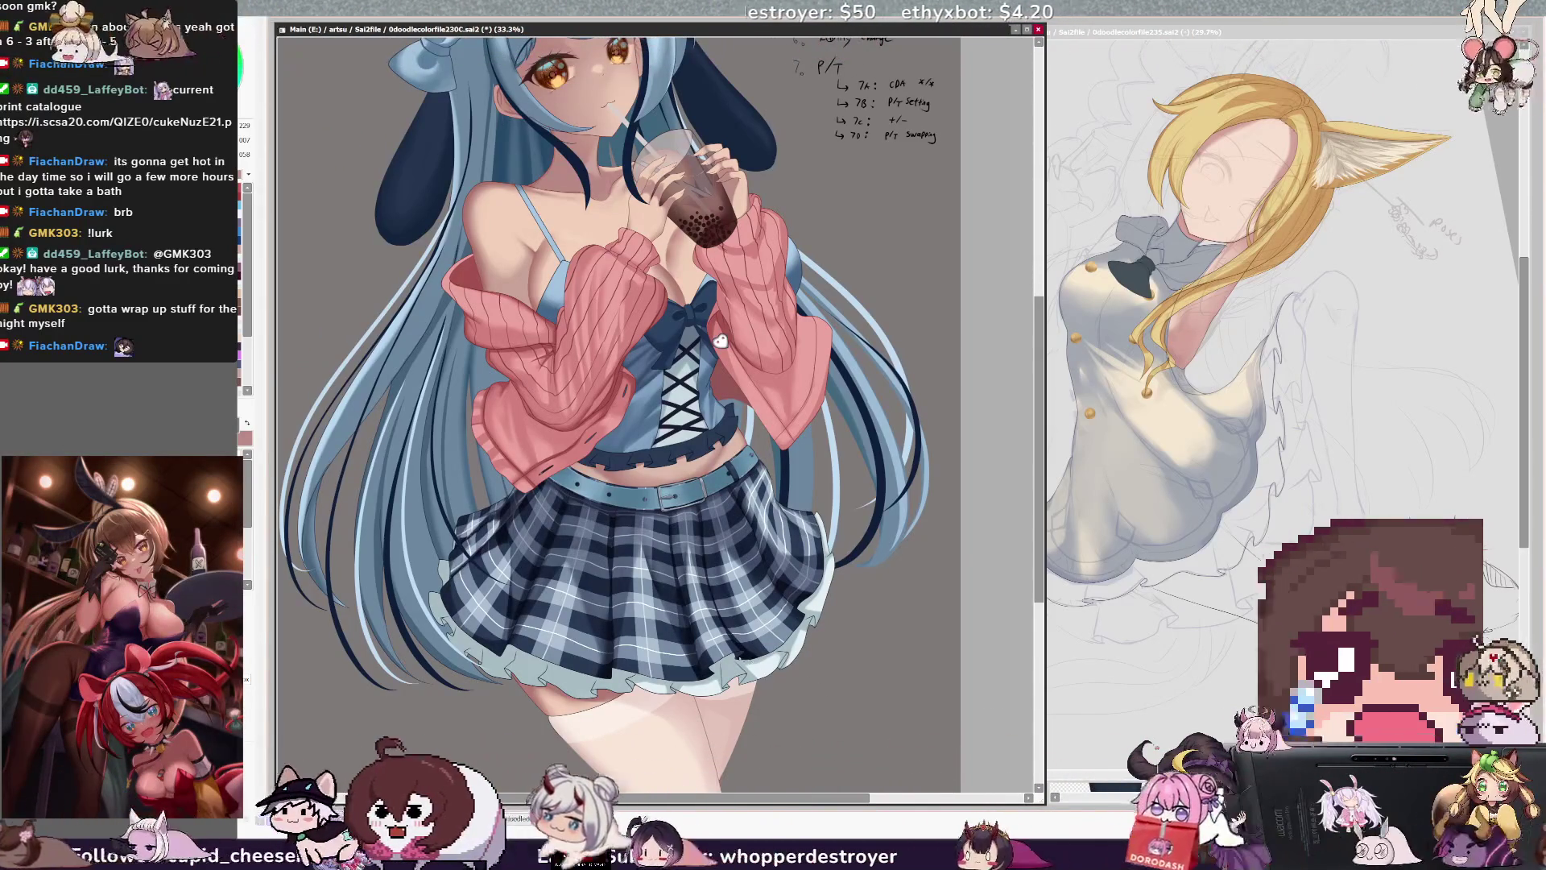
ctrl+shift+click(745, 633)
scroll(745, 634, up, 4)
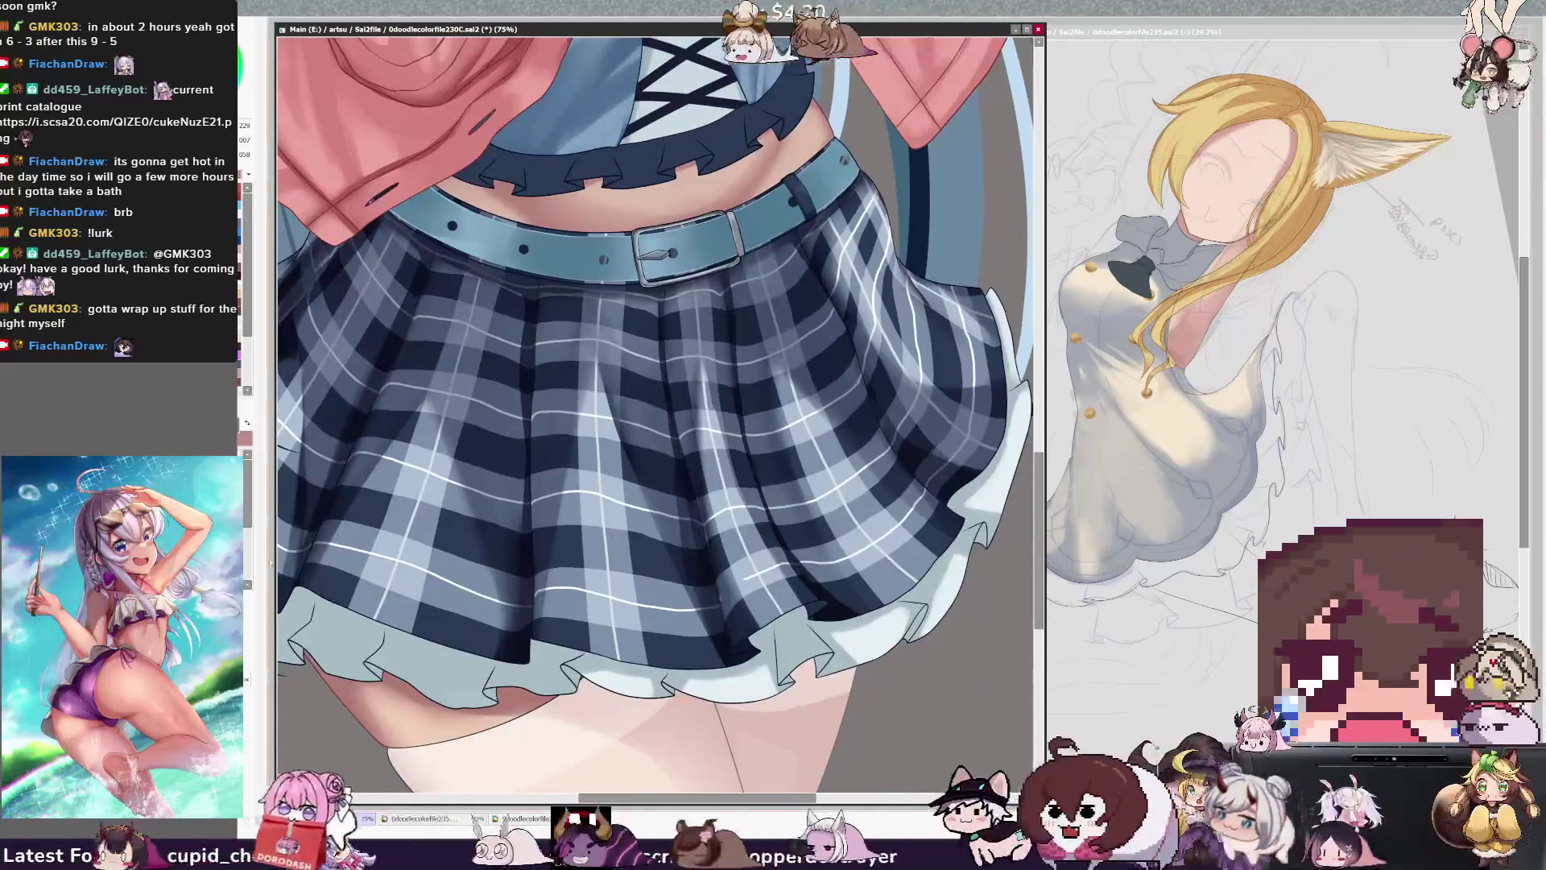
ctrl+shift+click(837, 612)
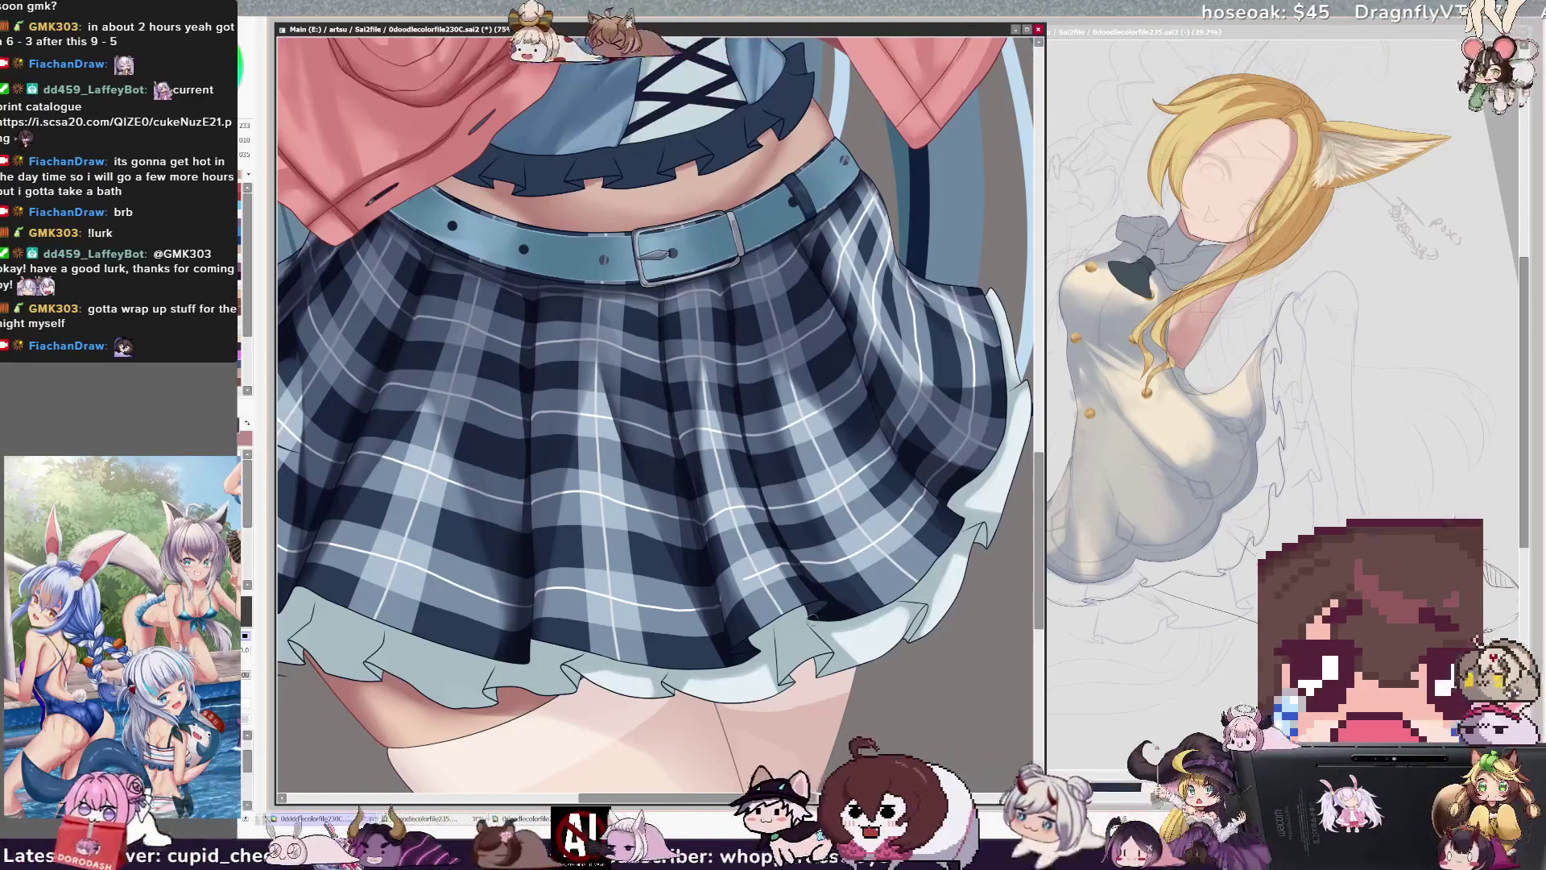
ctrl+shift+click(747, 643)
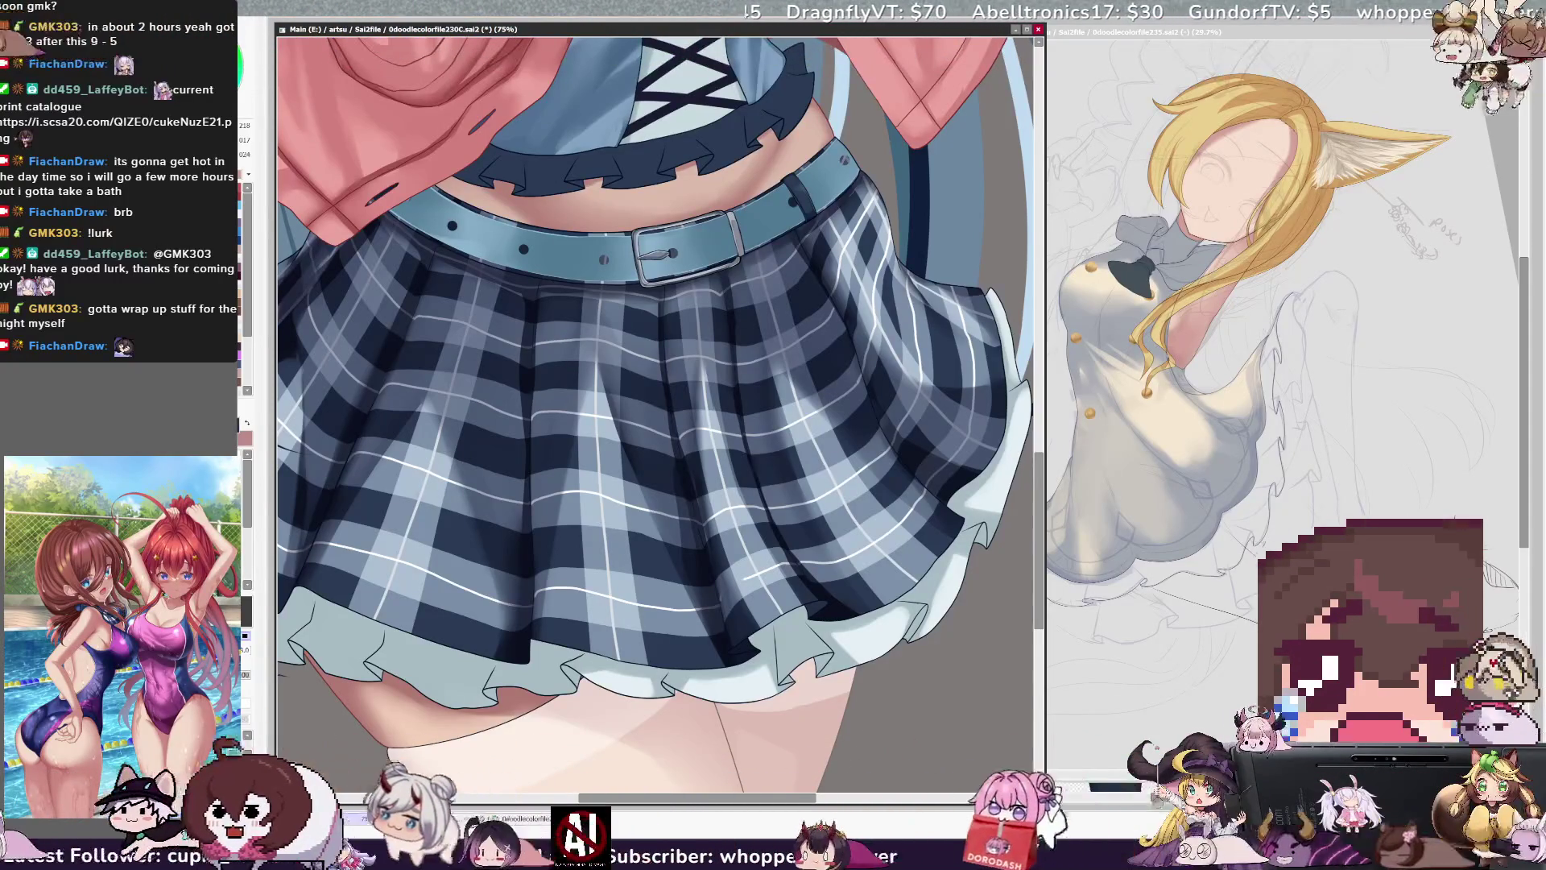
alt+click(730, 640)
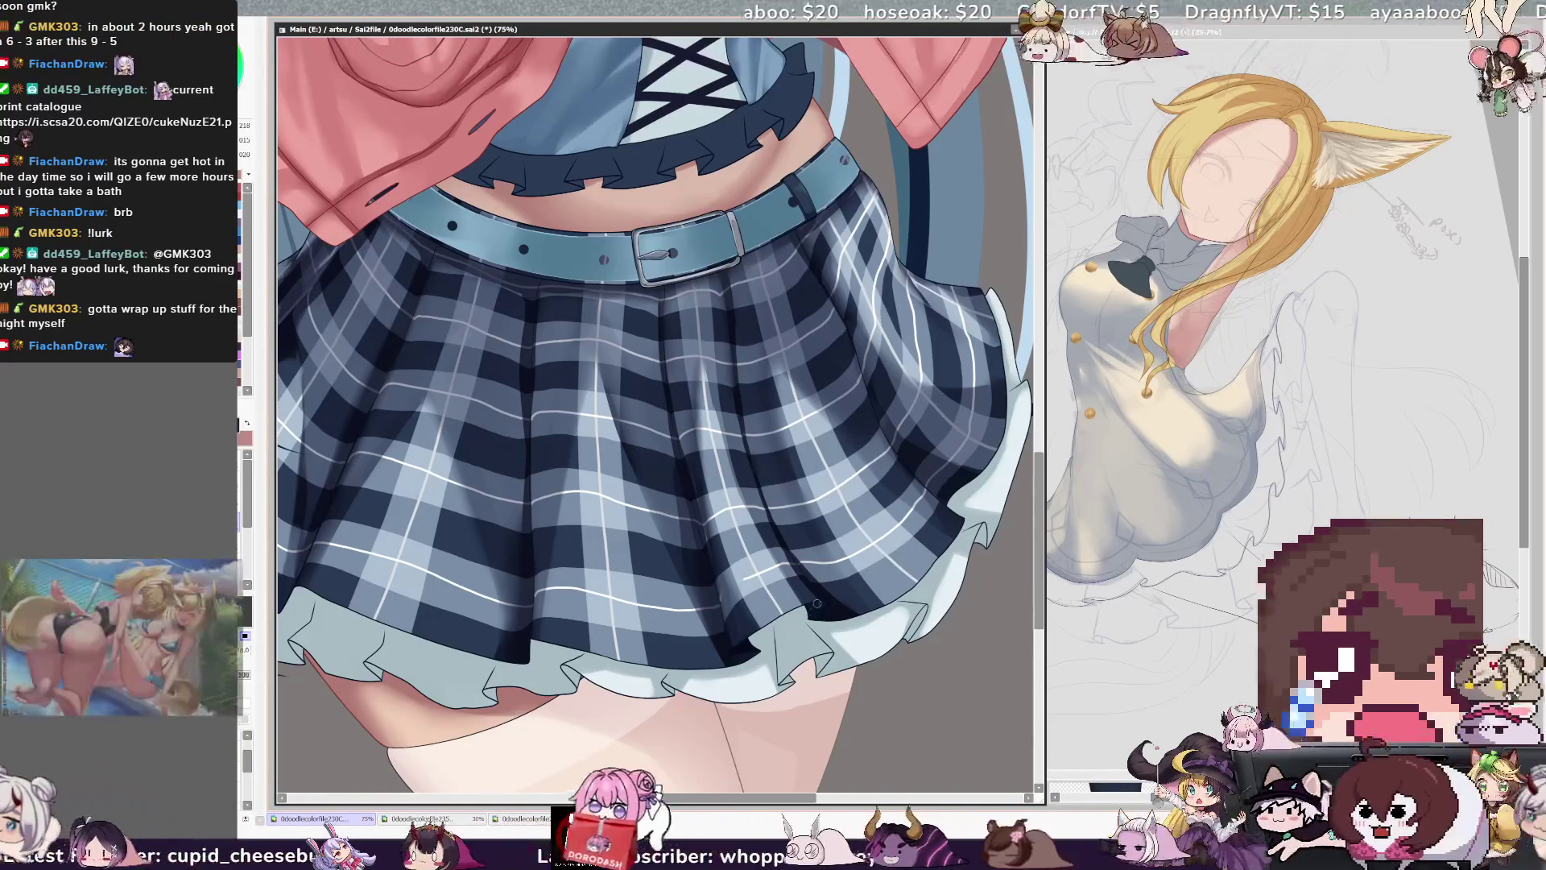
drag(815, 800, 775, 800)
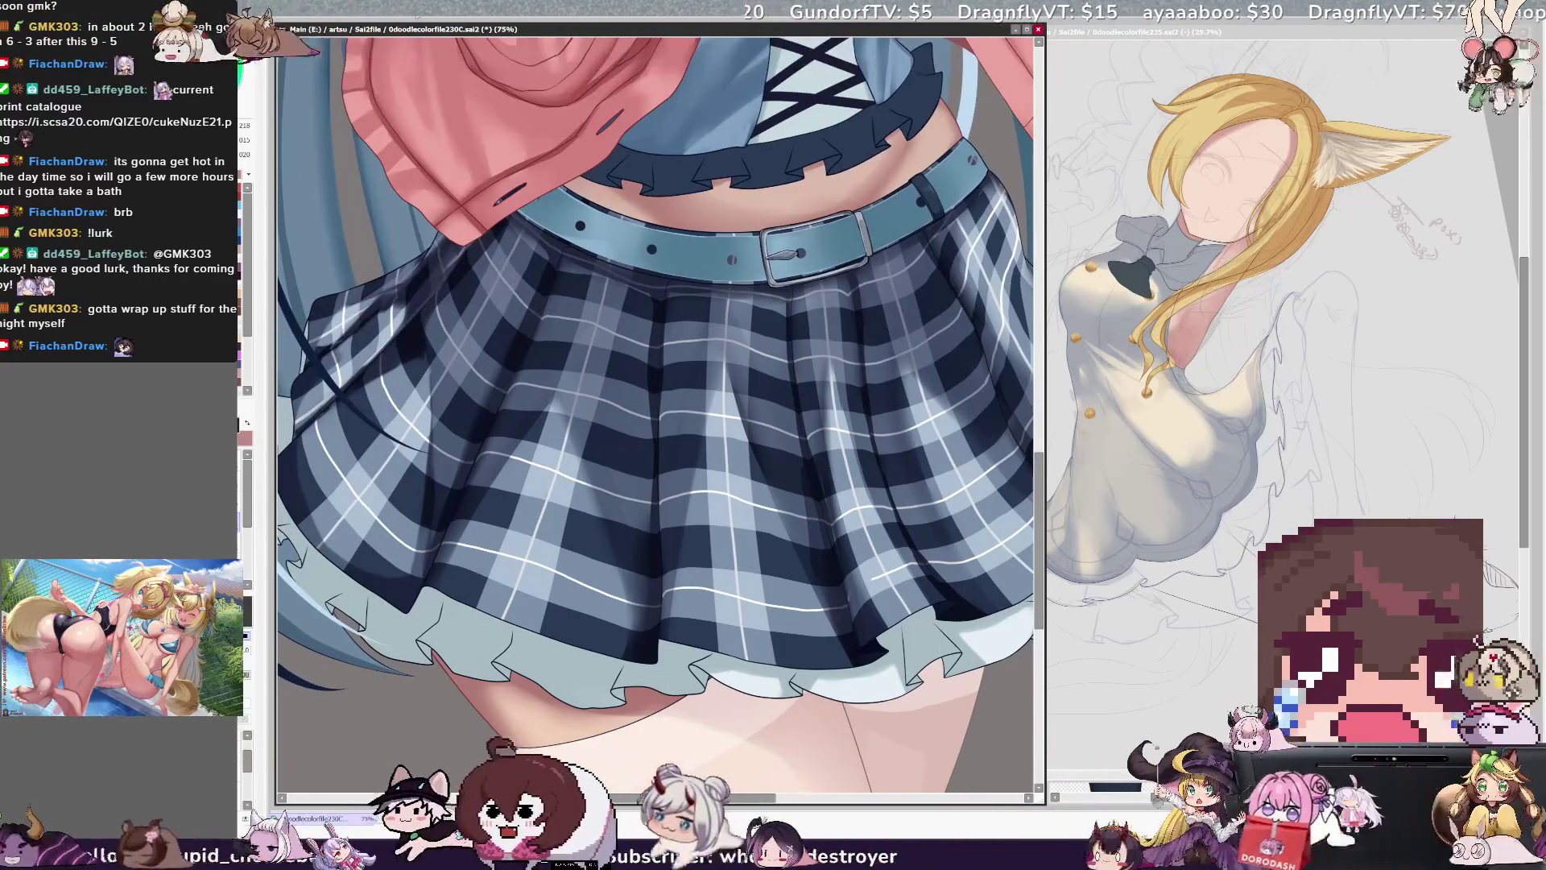
scroll(765, 187, down, 3)
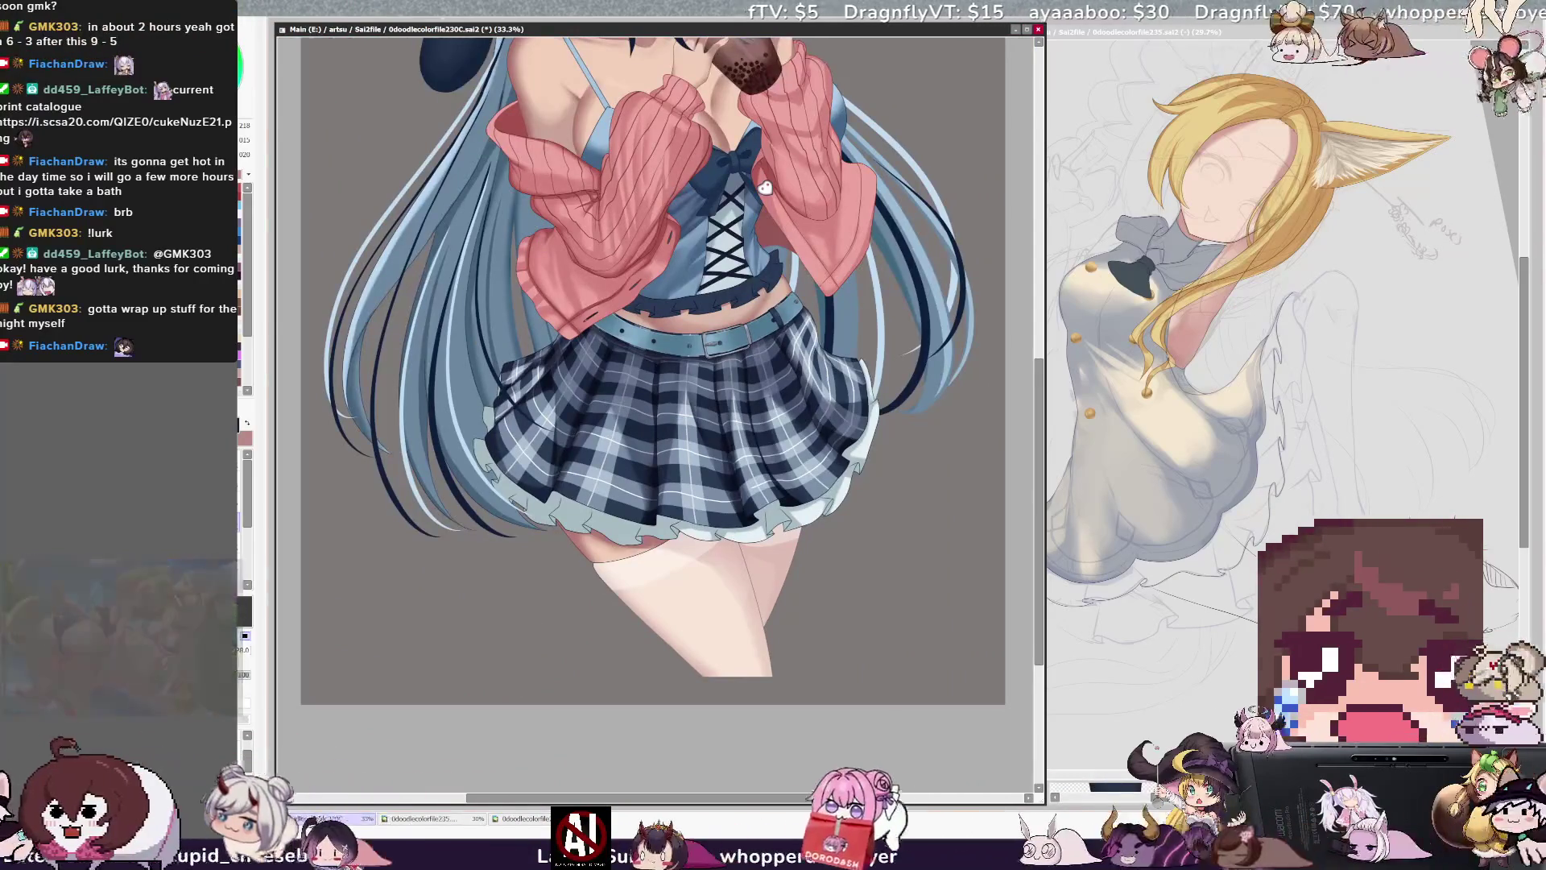
- Set the brush size to 7 on the skirt-frill layer
scroll(765, 187, up, 2)
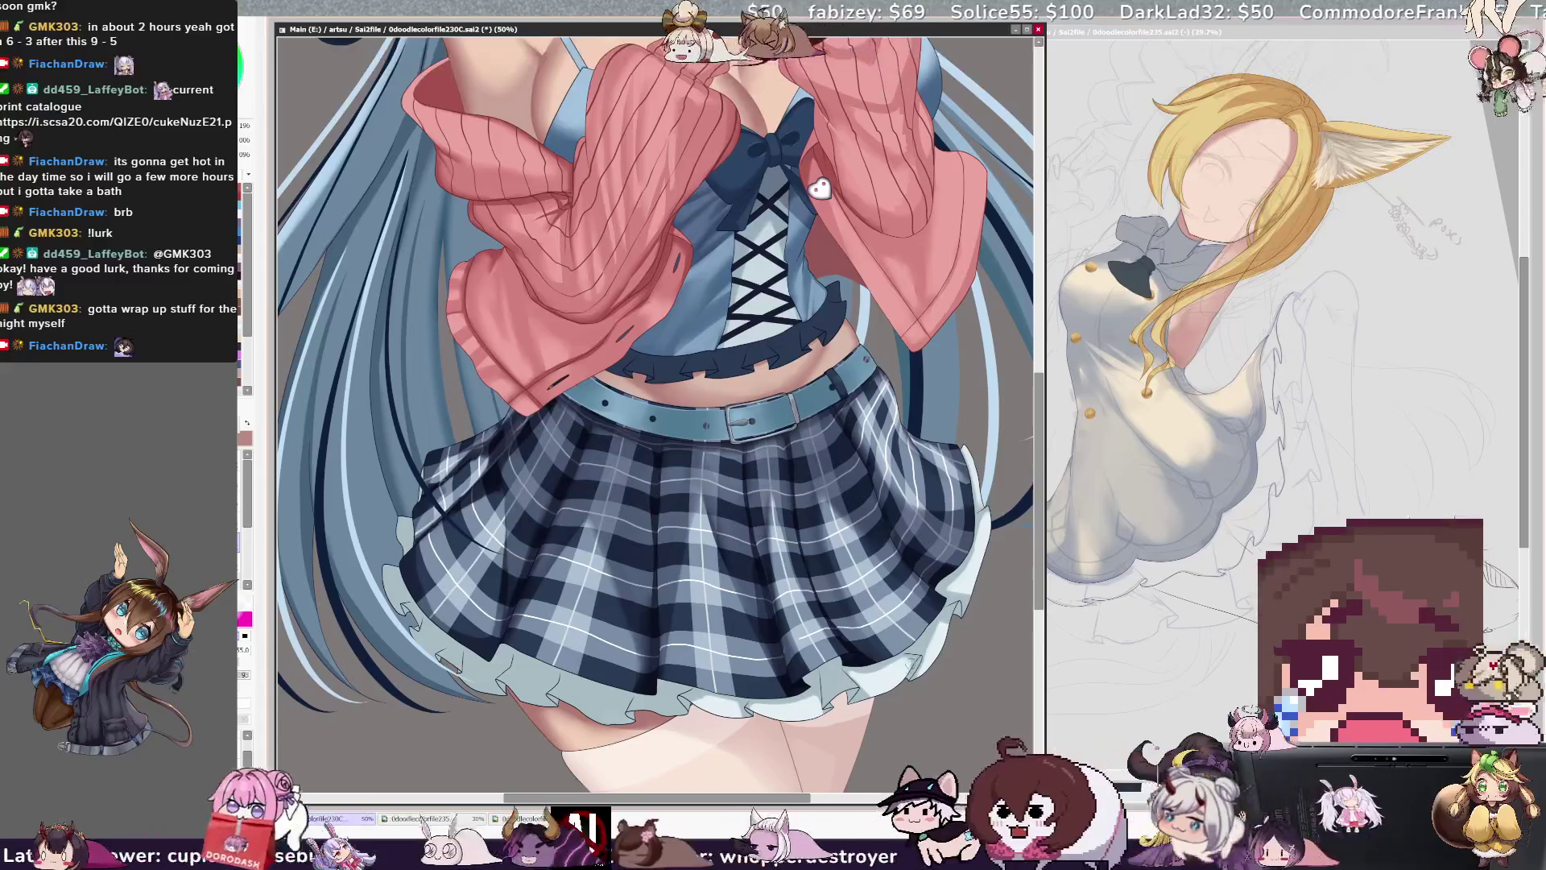
right_click(944, 616)
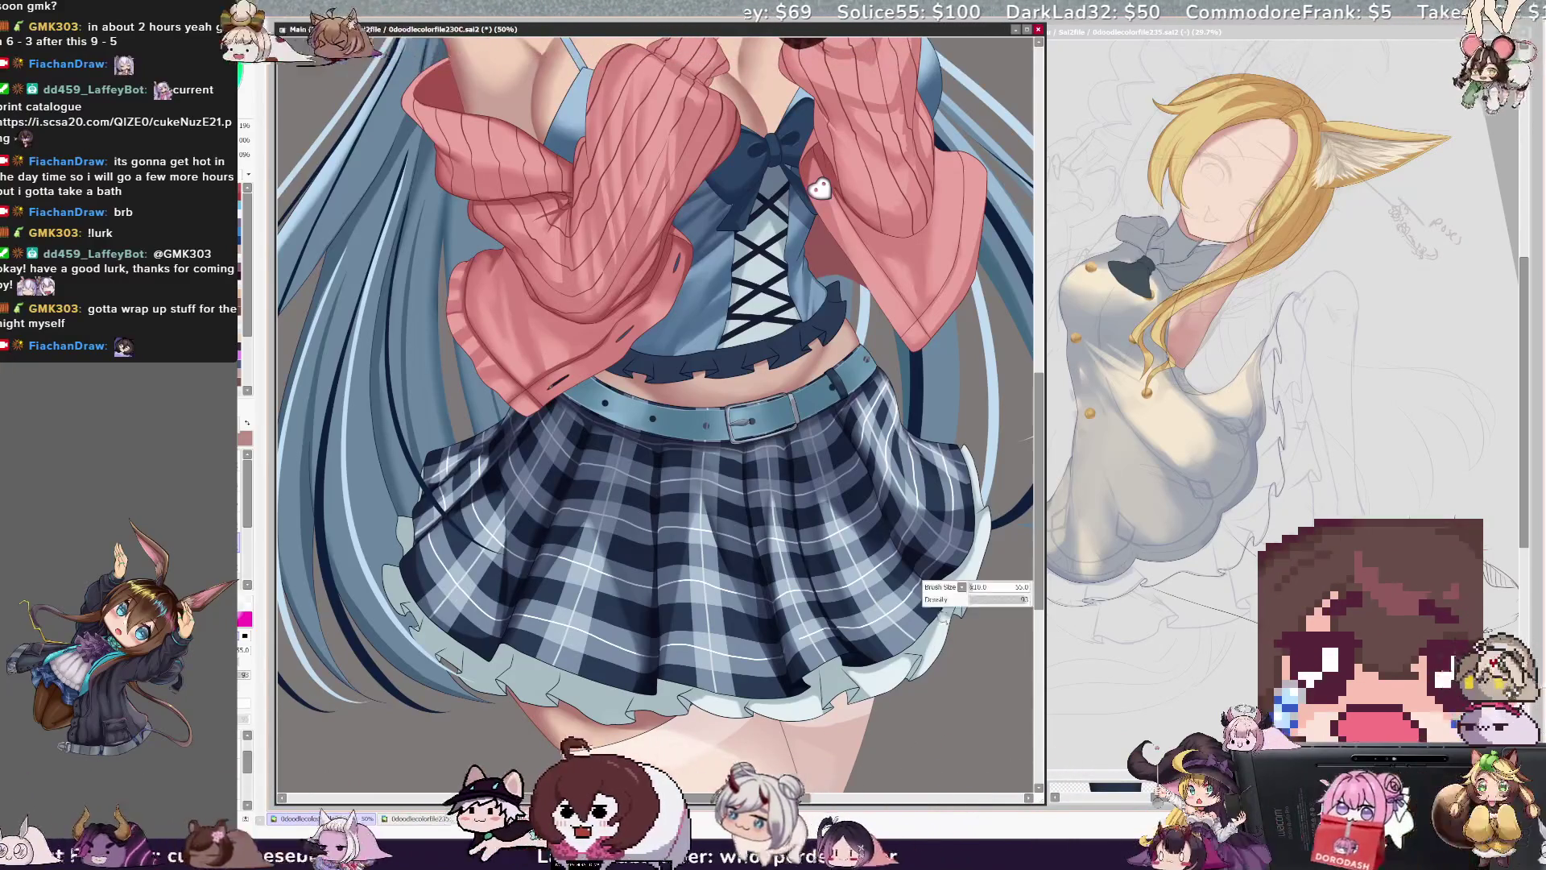
drag(944, 616, 947, 615)
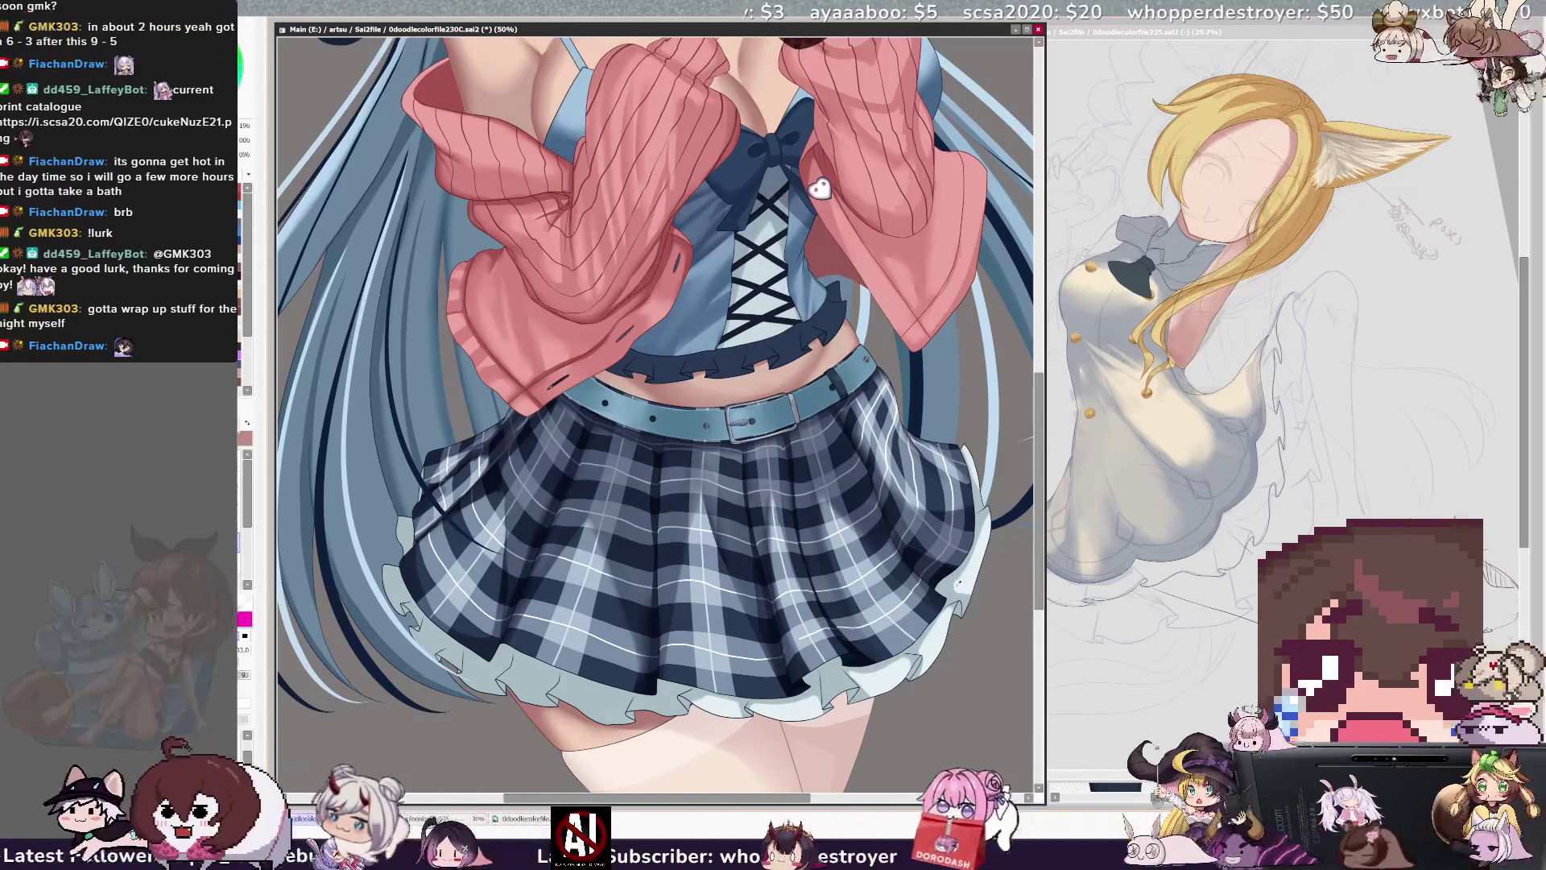
key(bracketleft)
key(bracketleft)
key(bracketleft)
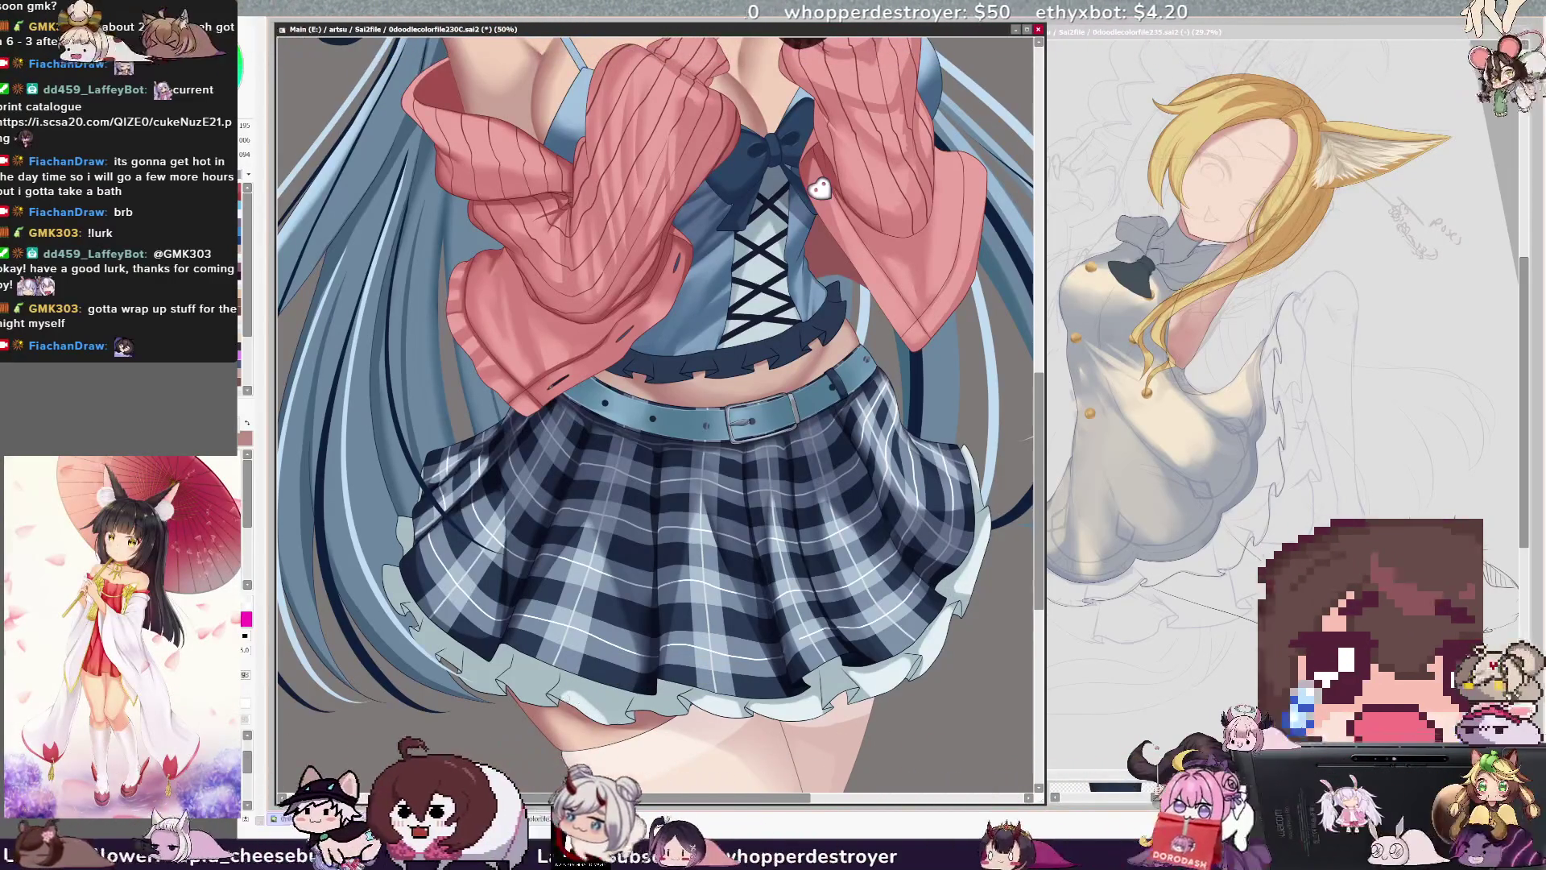
- Sample the pale frill colour and paint short highlights along the frill's lower left edge
alt+click(572, 695)
drag(572, 692, 614, 712)
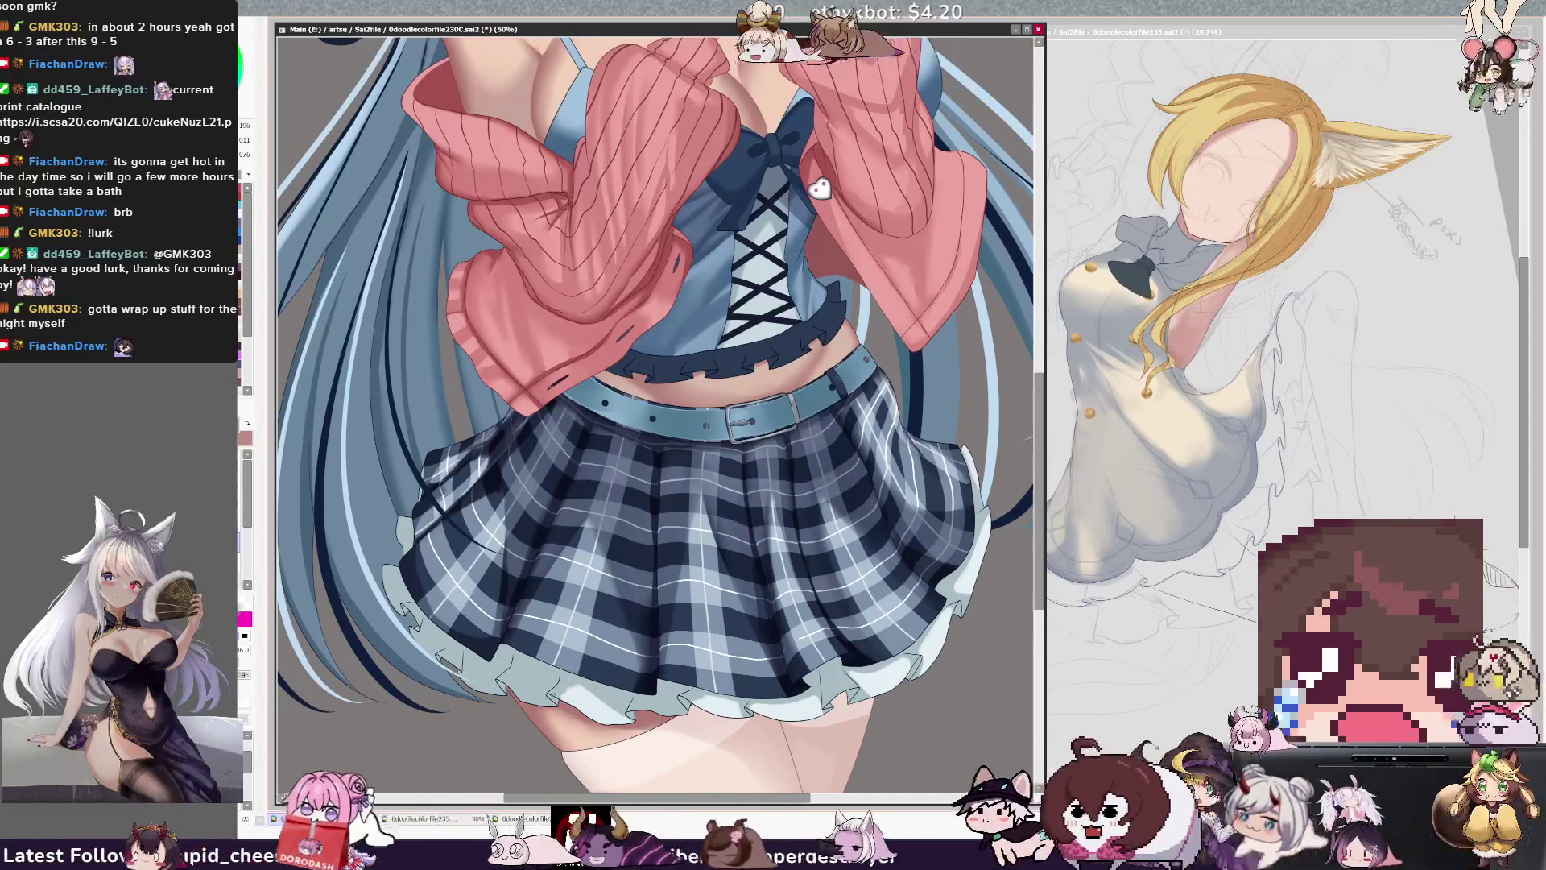
mouse_move(644, 689)
mouse_down()
mouse_move(664, 709)
mouse_move(656, 678)
mouse_up()
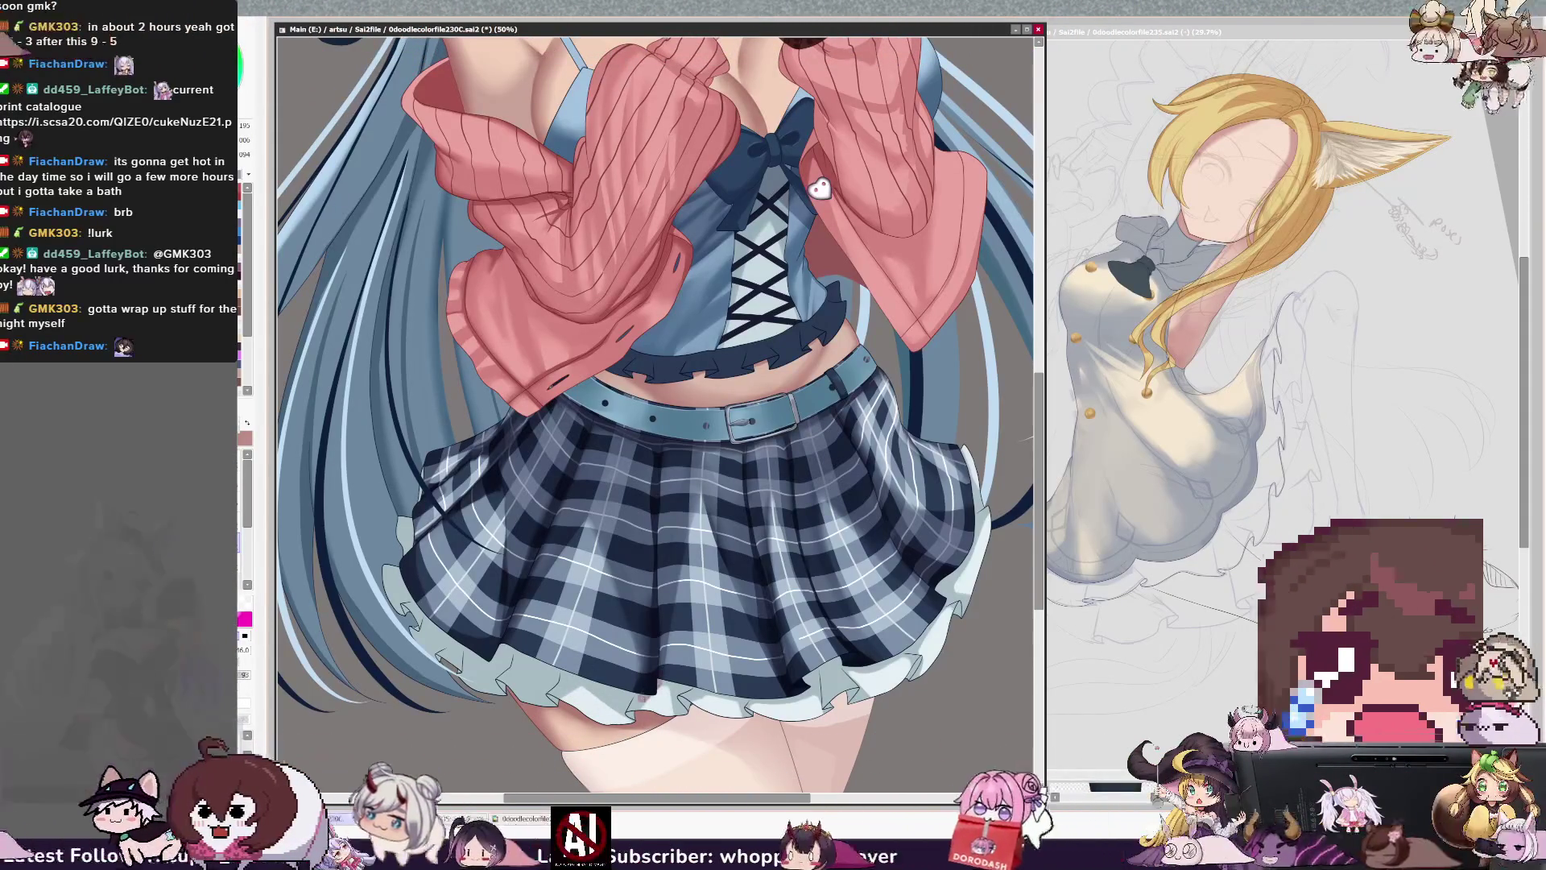
alt+click(675, 675)
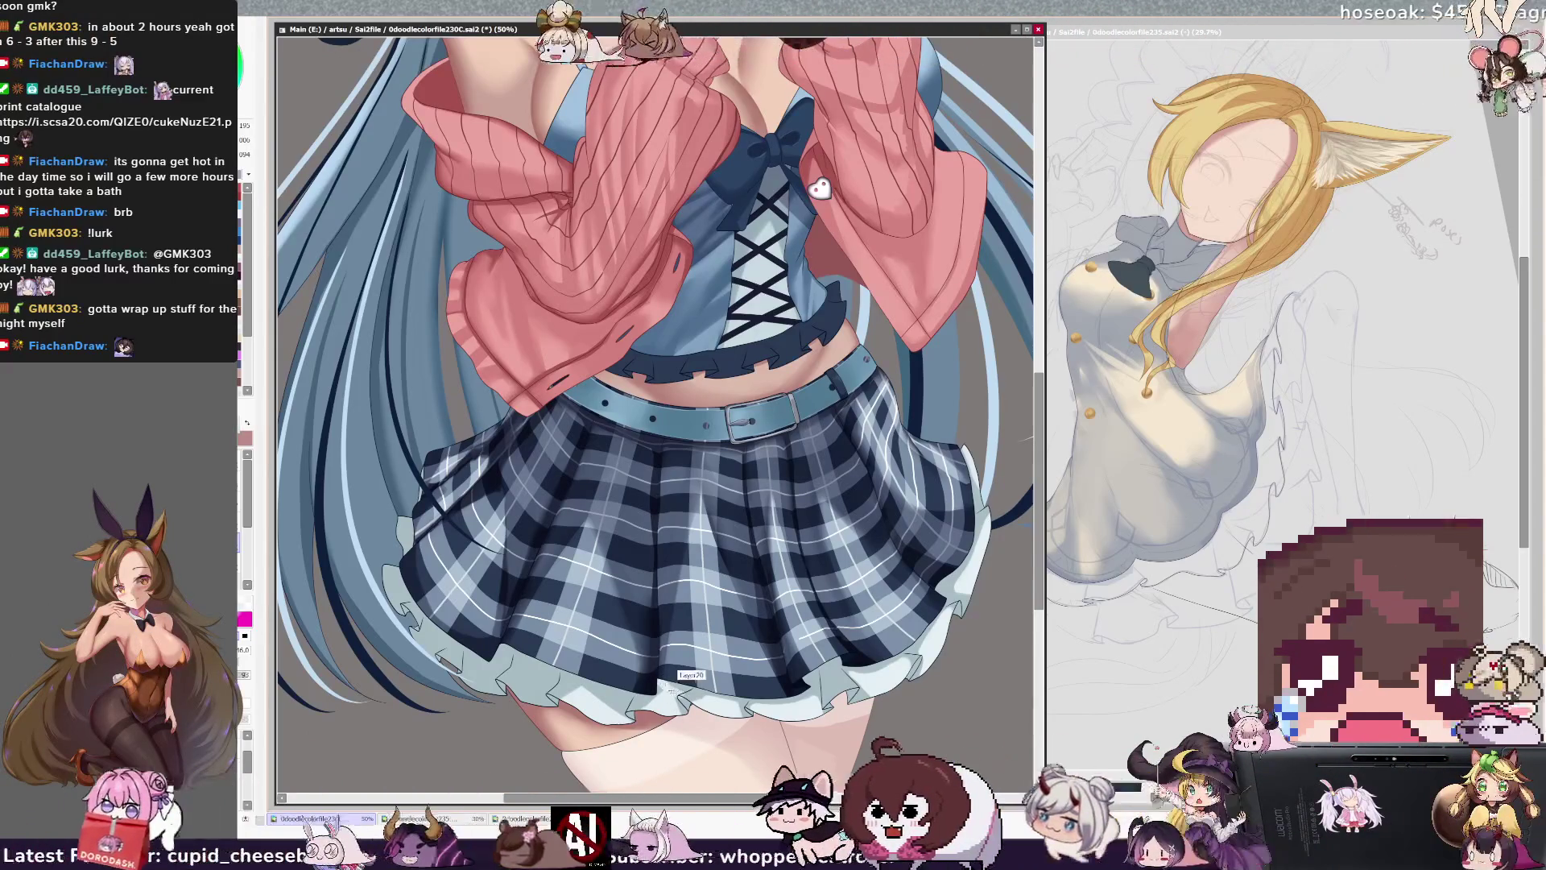
alt+click(663, 690)
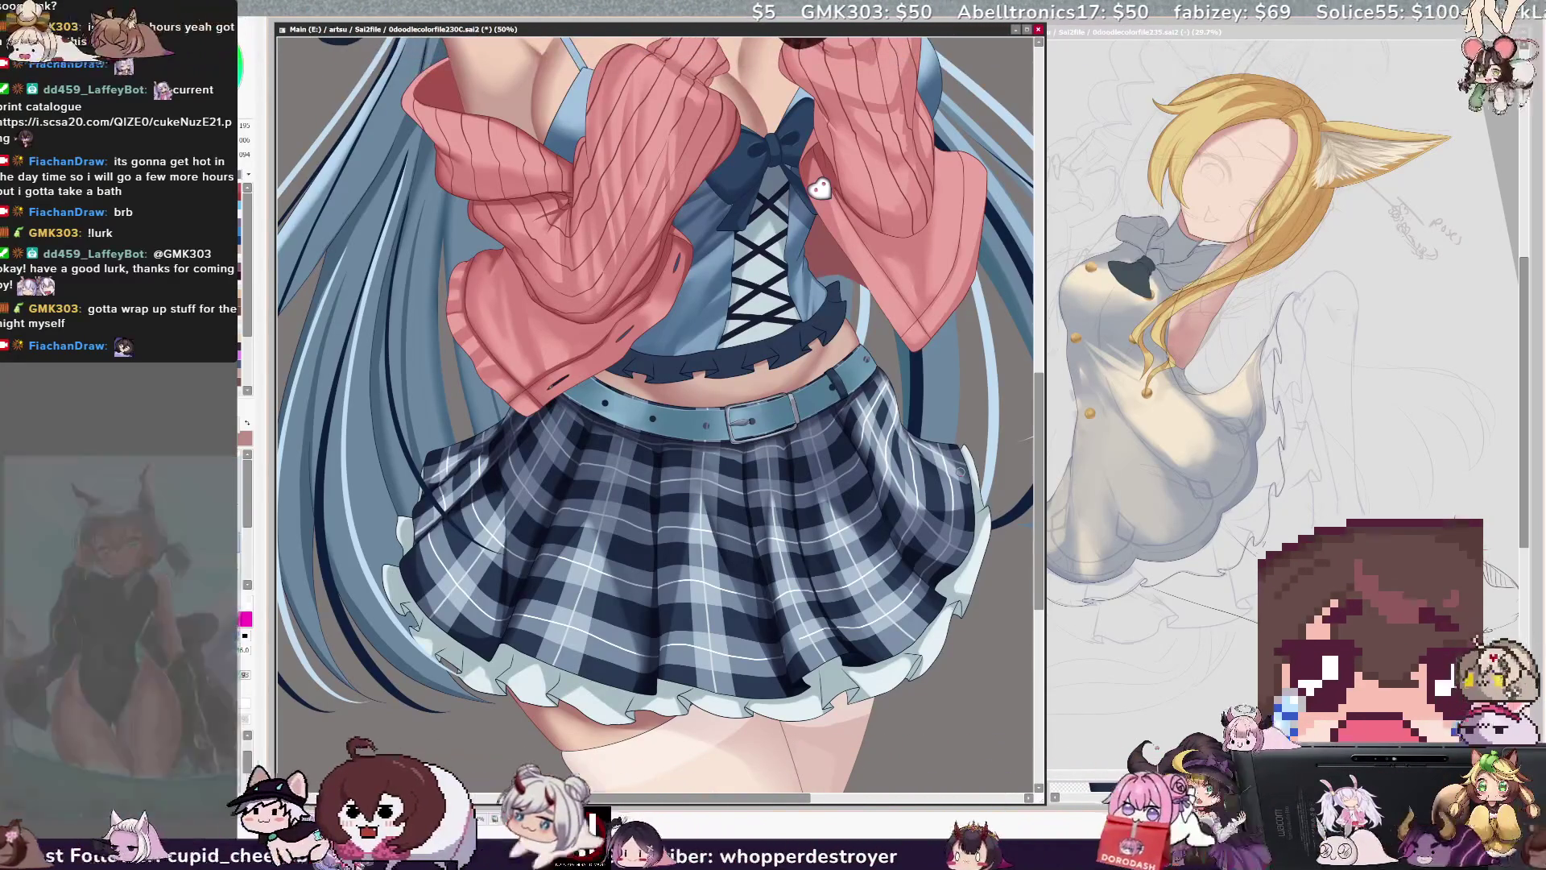
key(minus)
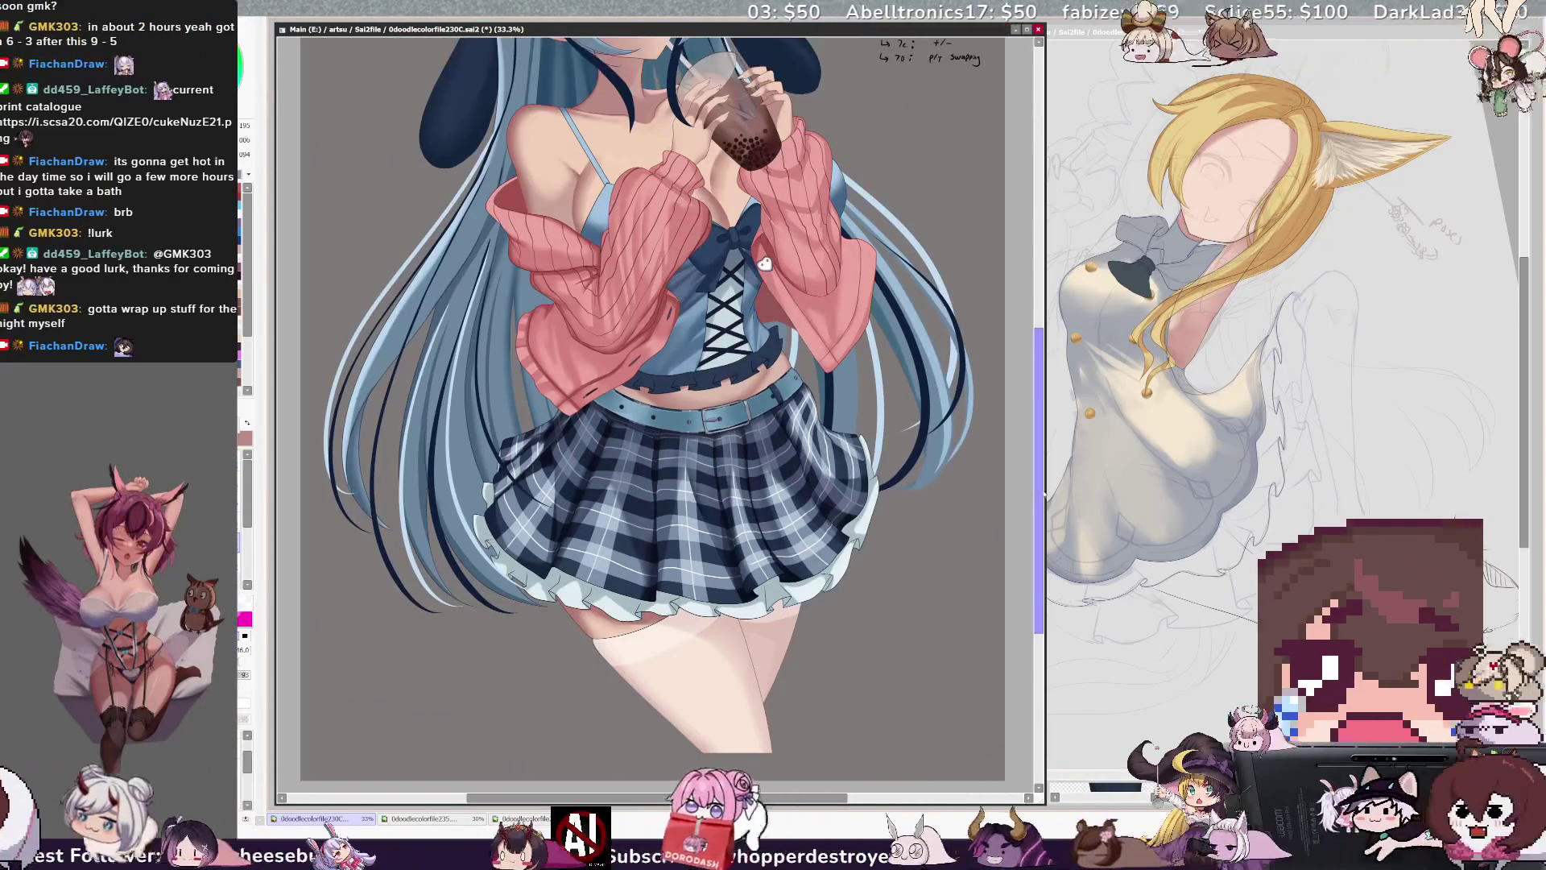
scroll(1045, 495, up, 5)
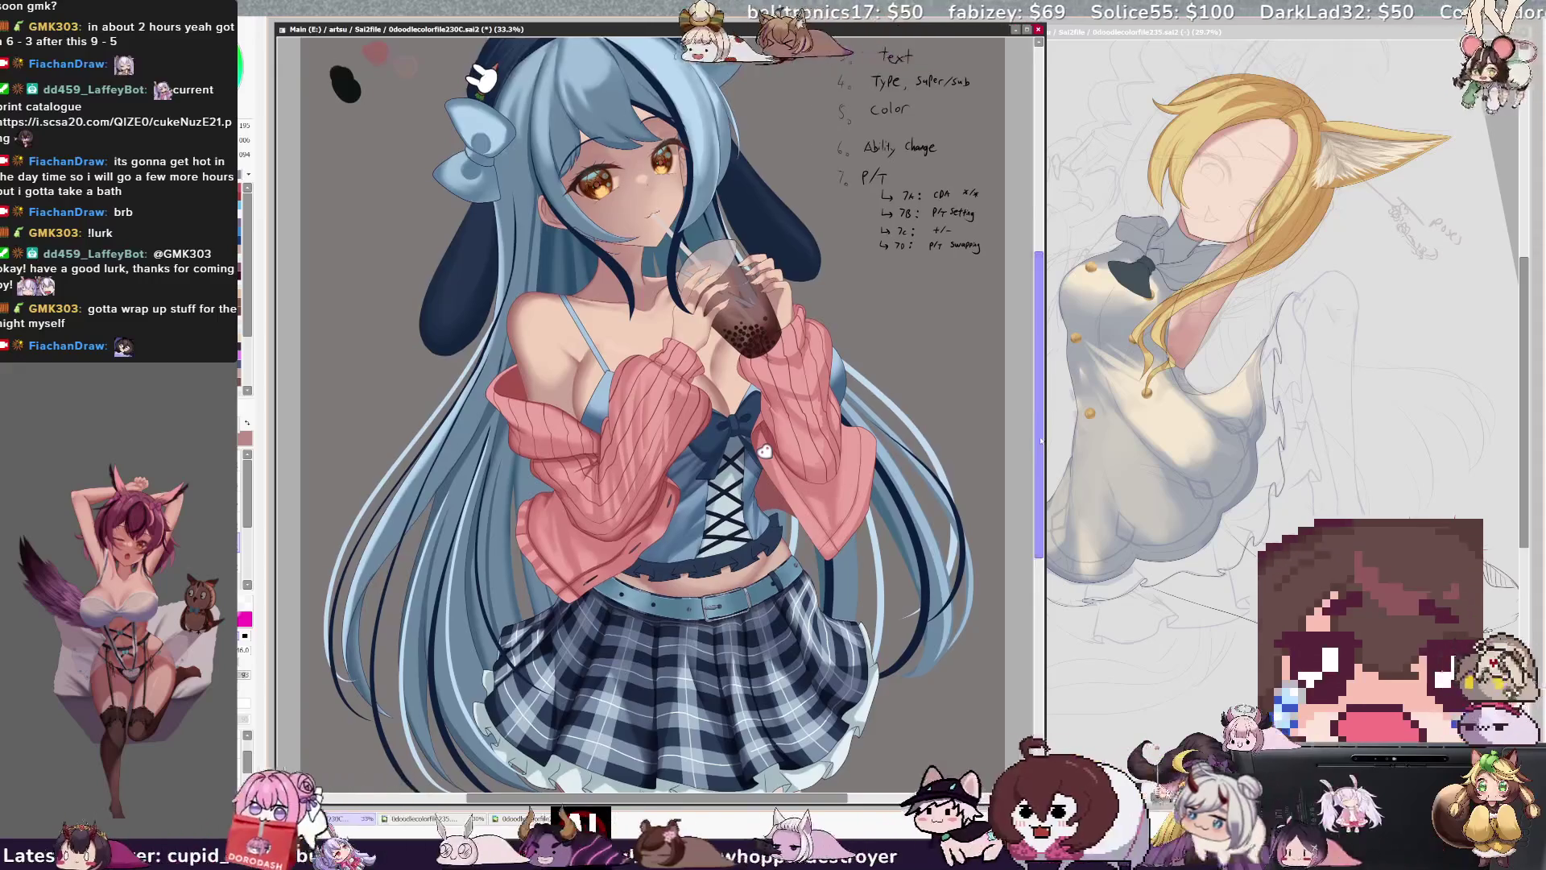
scroll(1041, 442, up, 2)
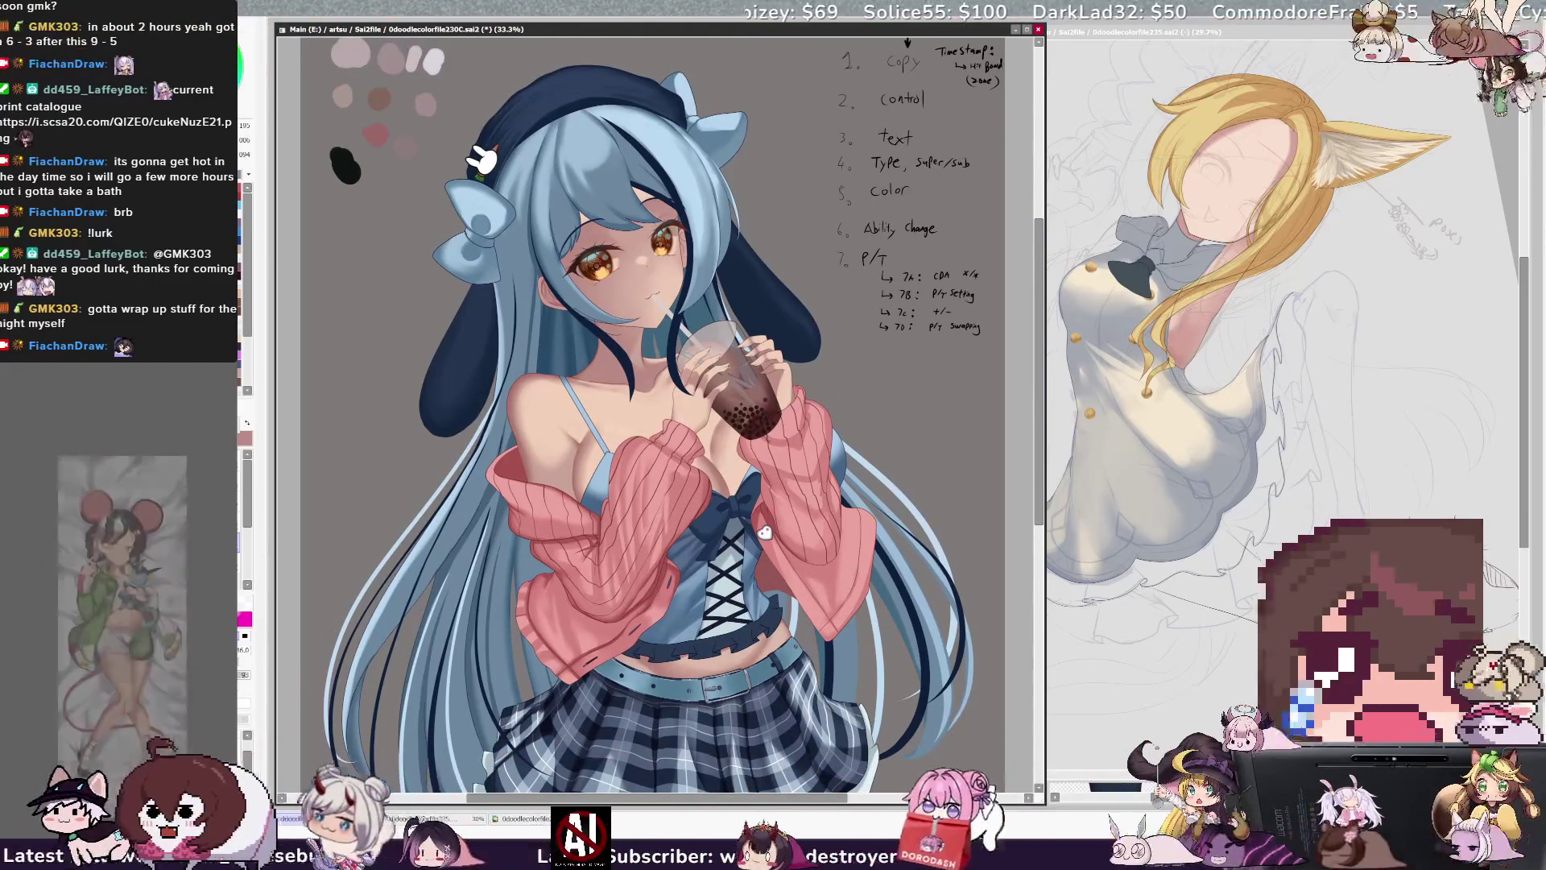
key(e)
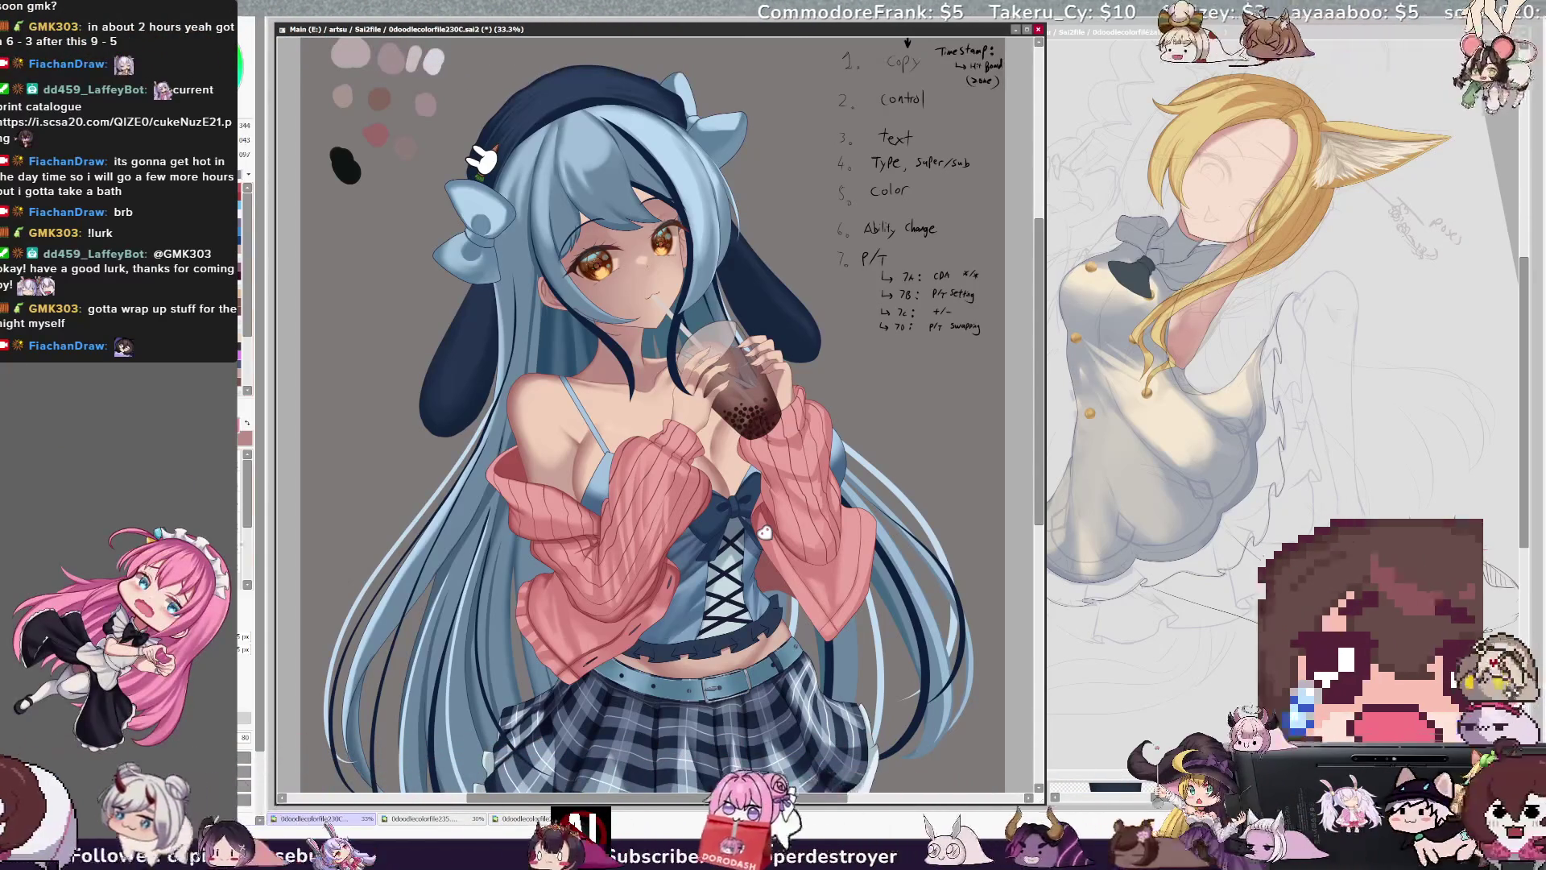
key(n)
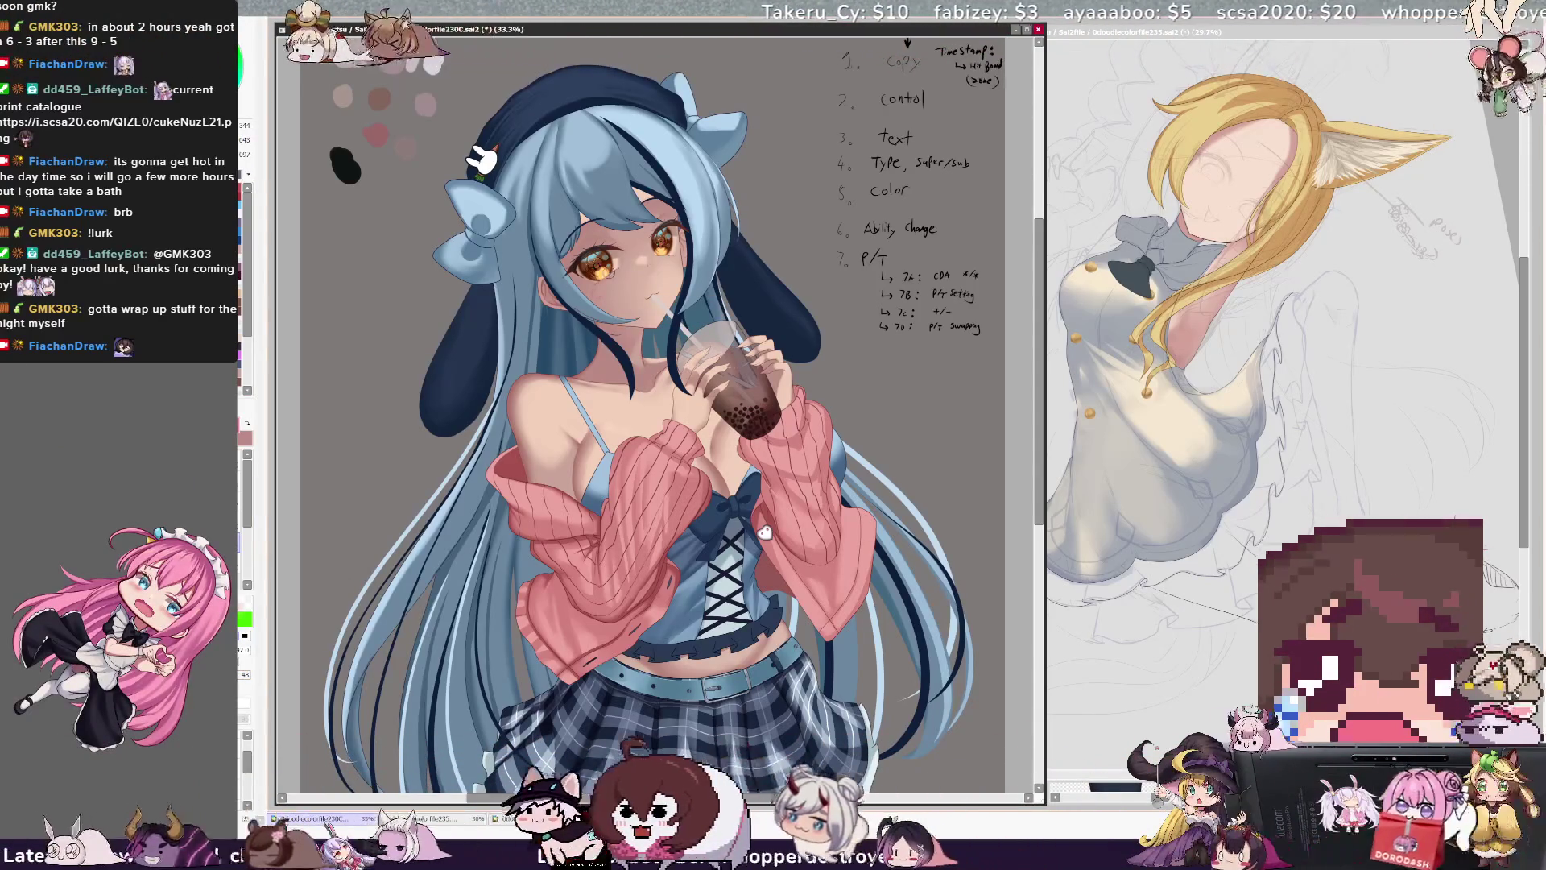
key(bracketleft)
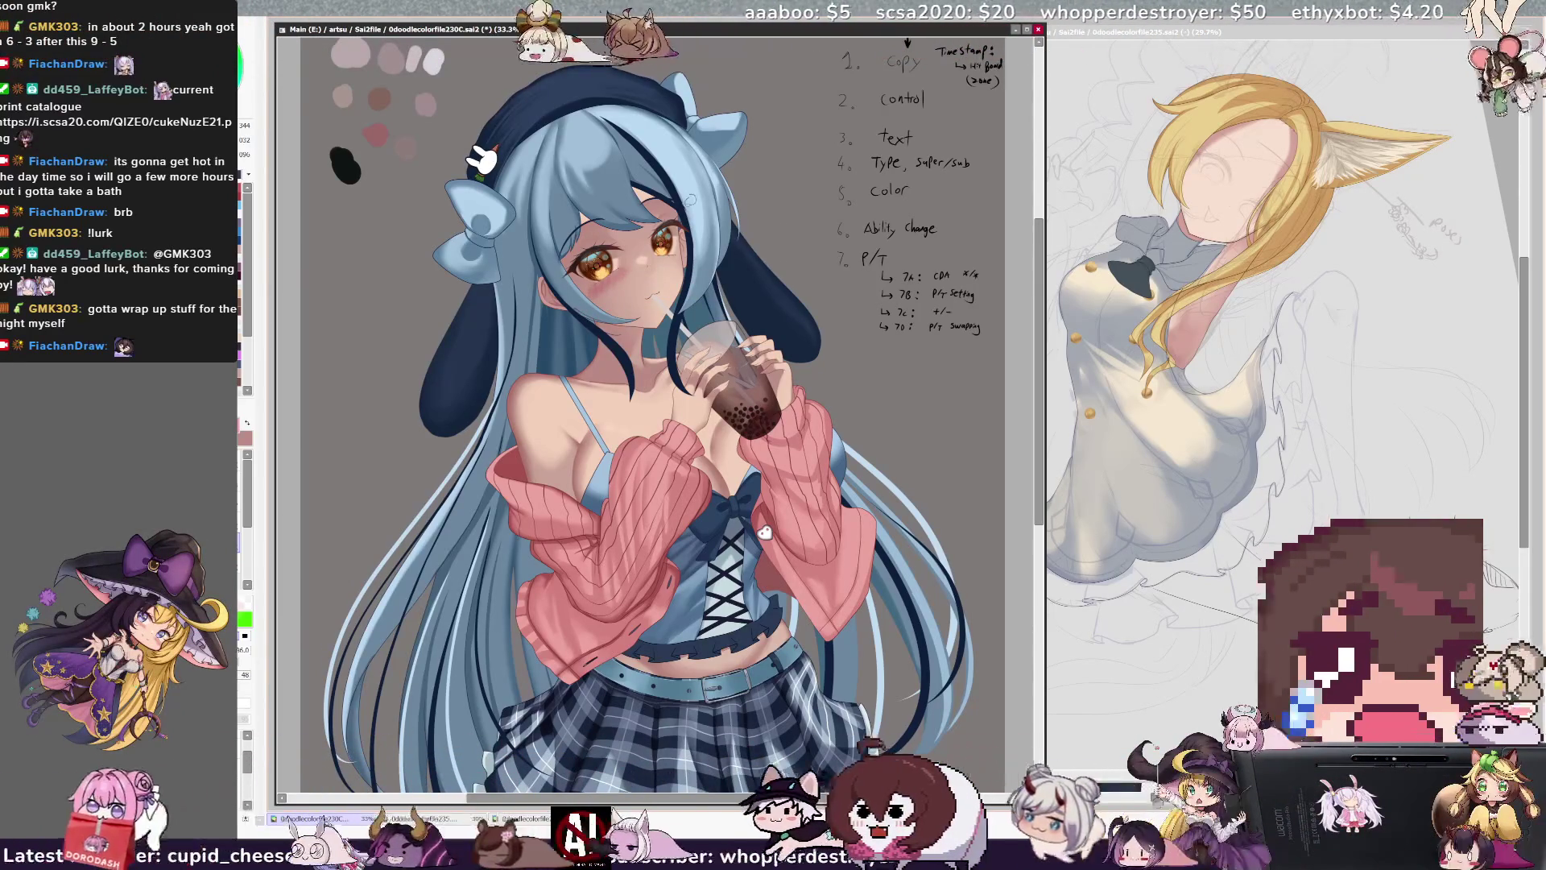
key(bracketleft)
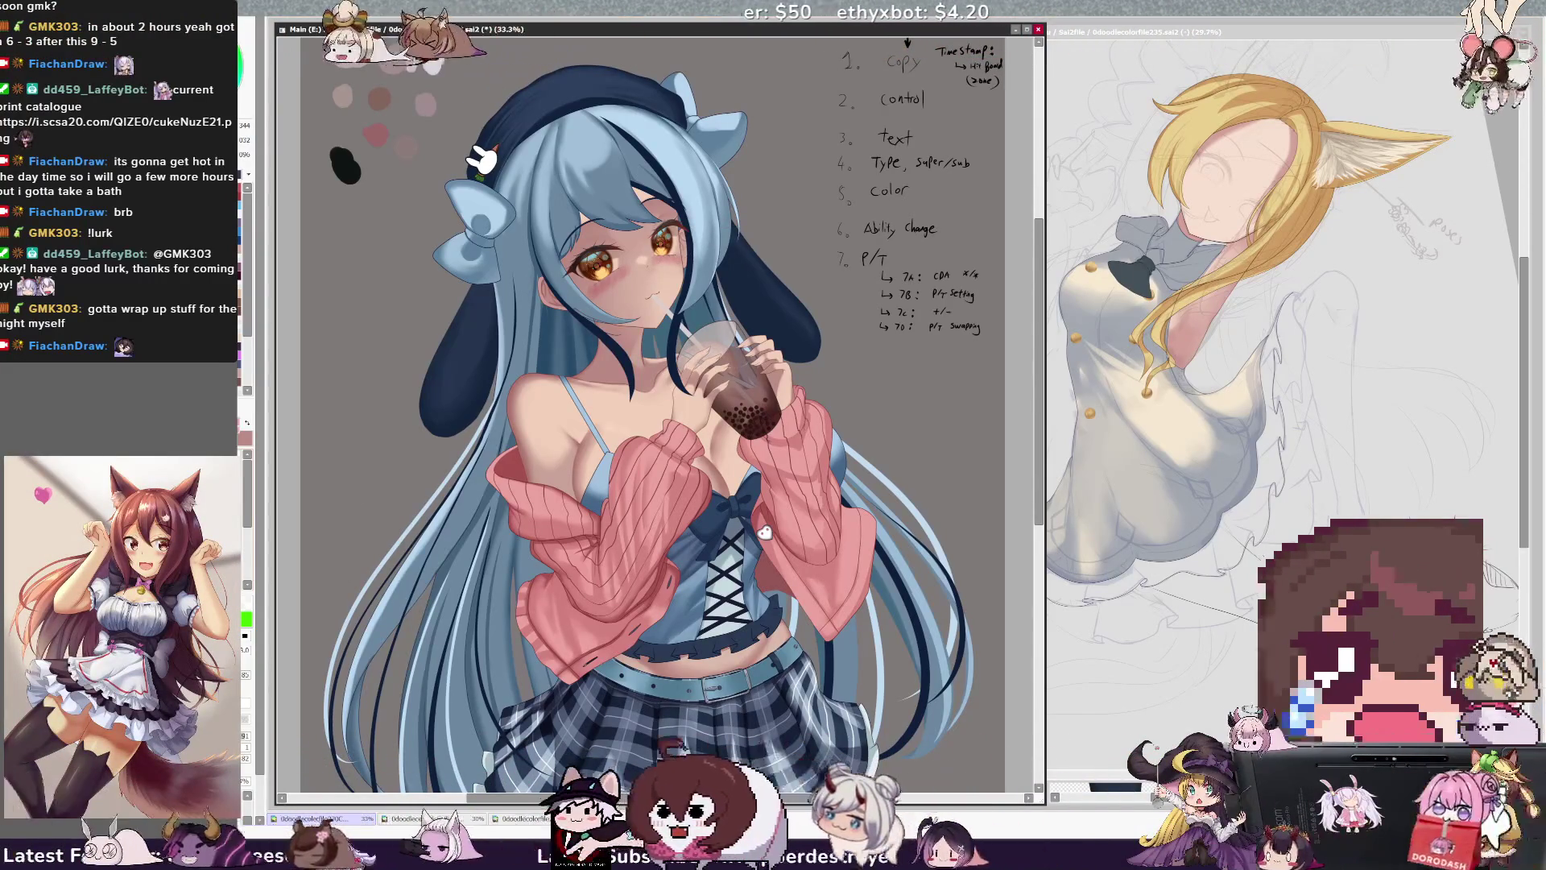
key(bracketleft)
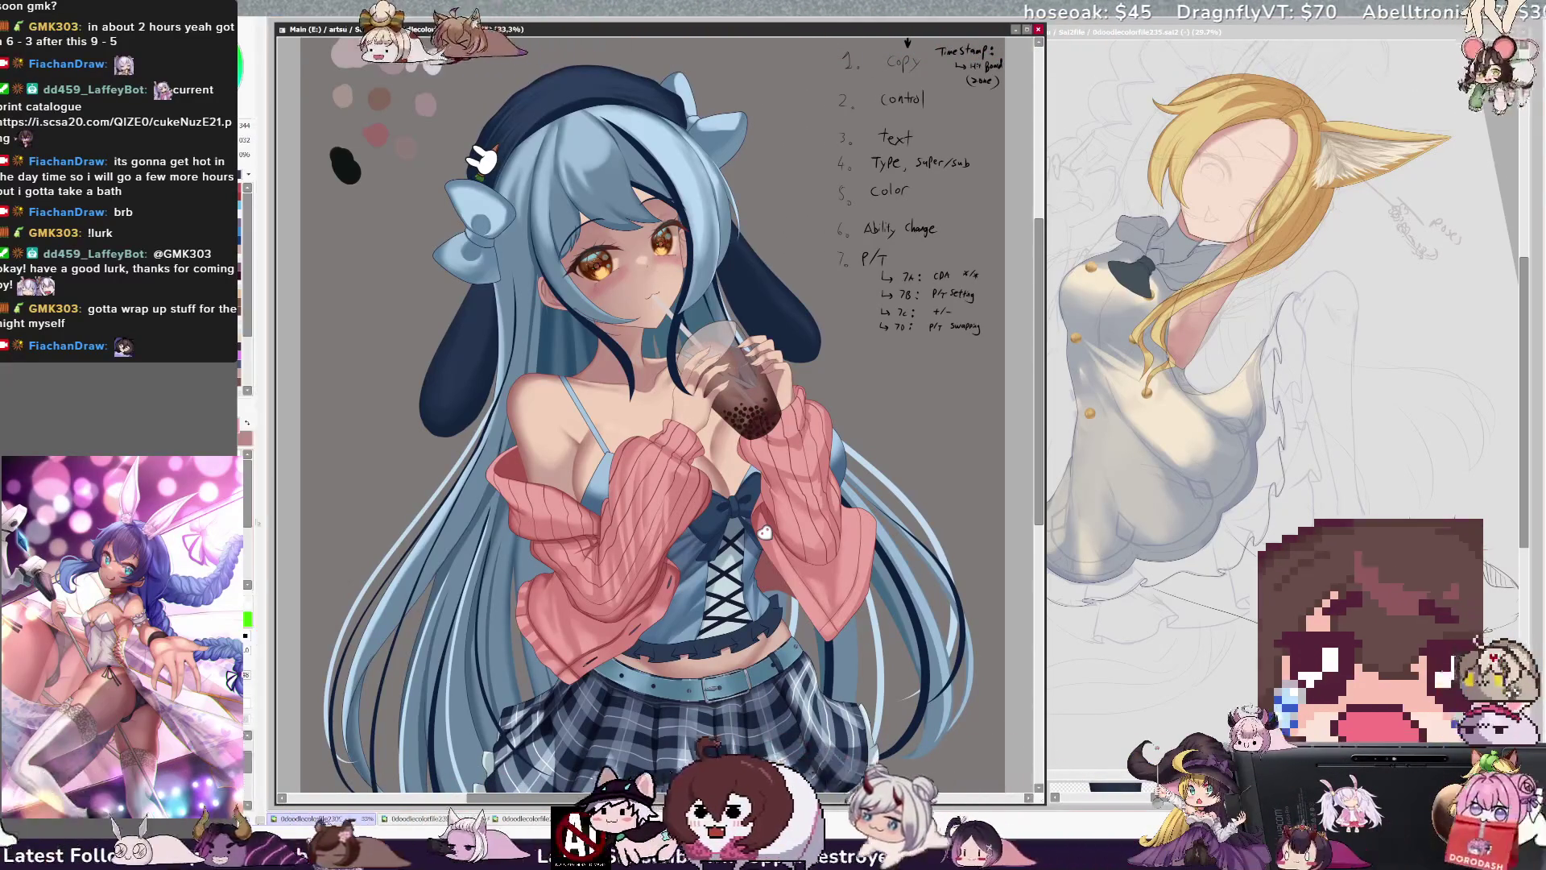
alt+click(666, 278)
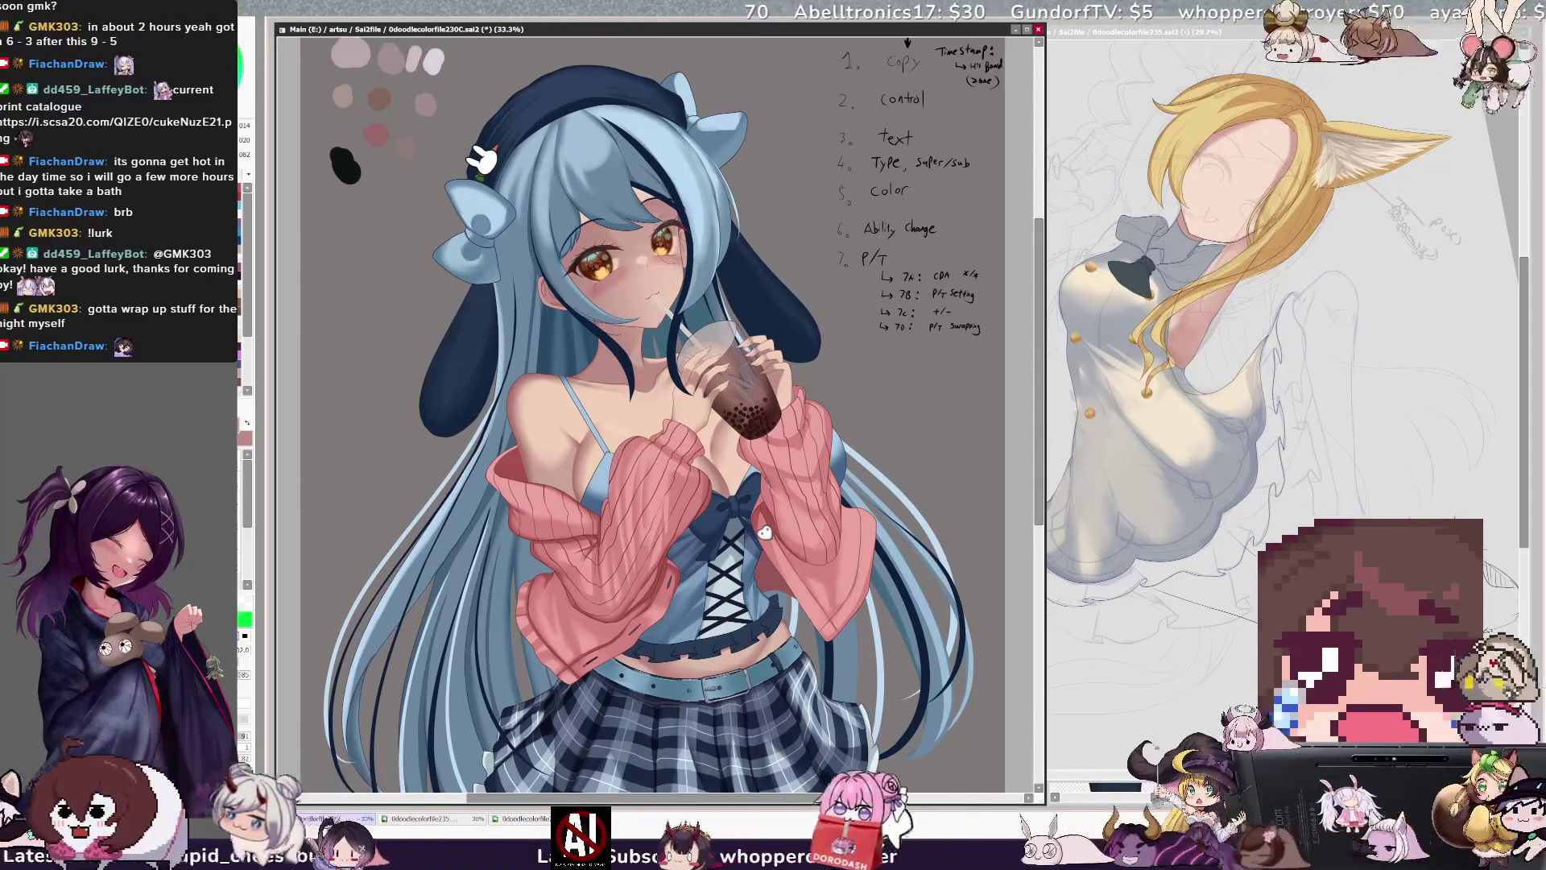
key(e)
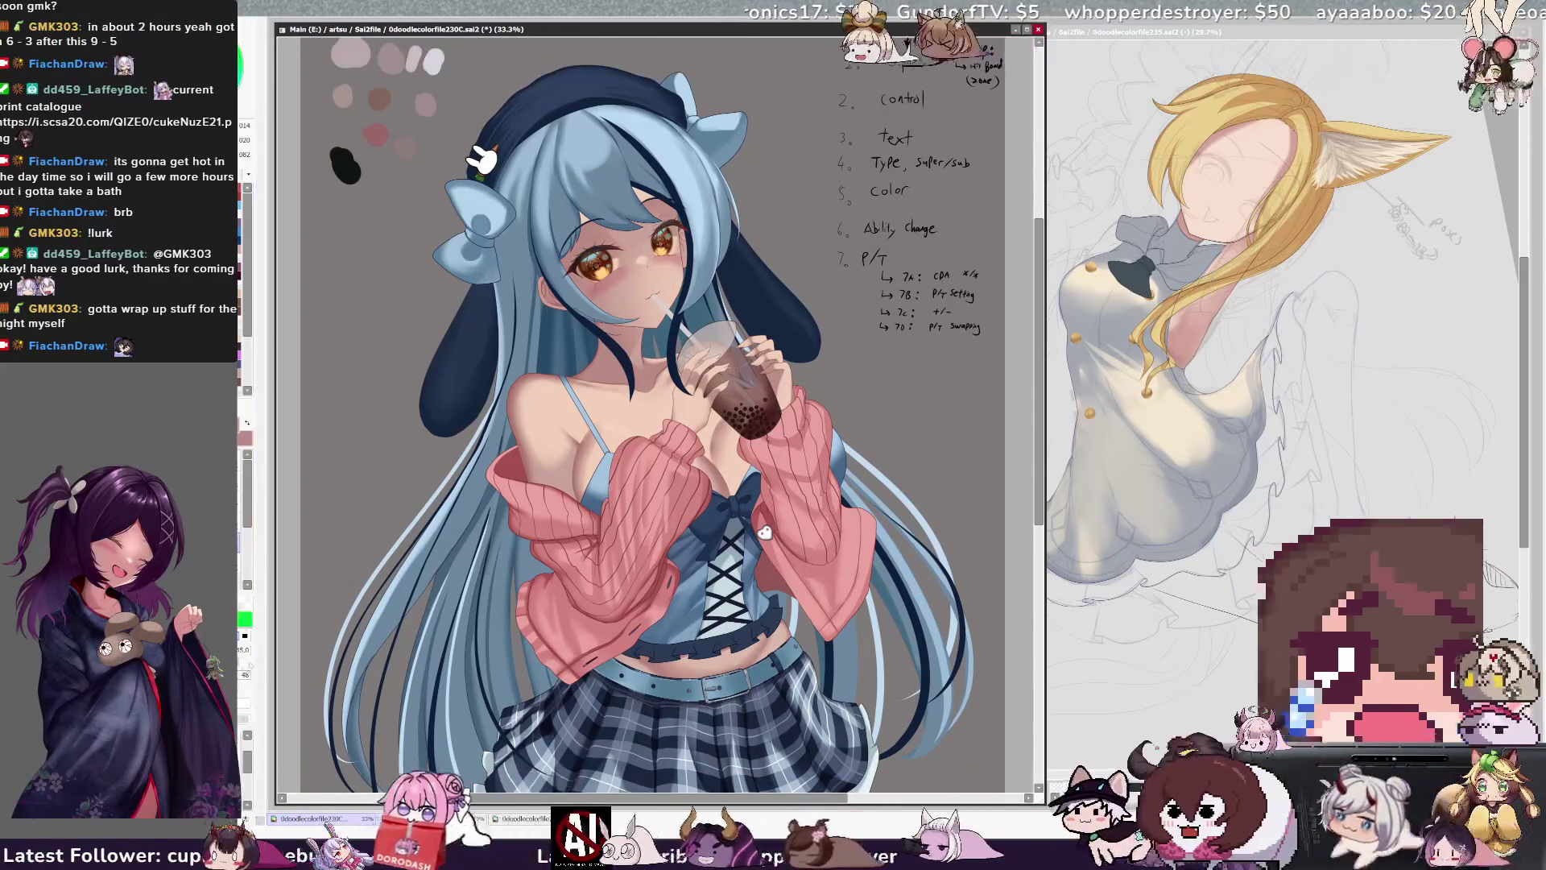
drag(612, 242, 620, 233)
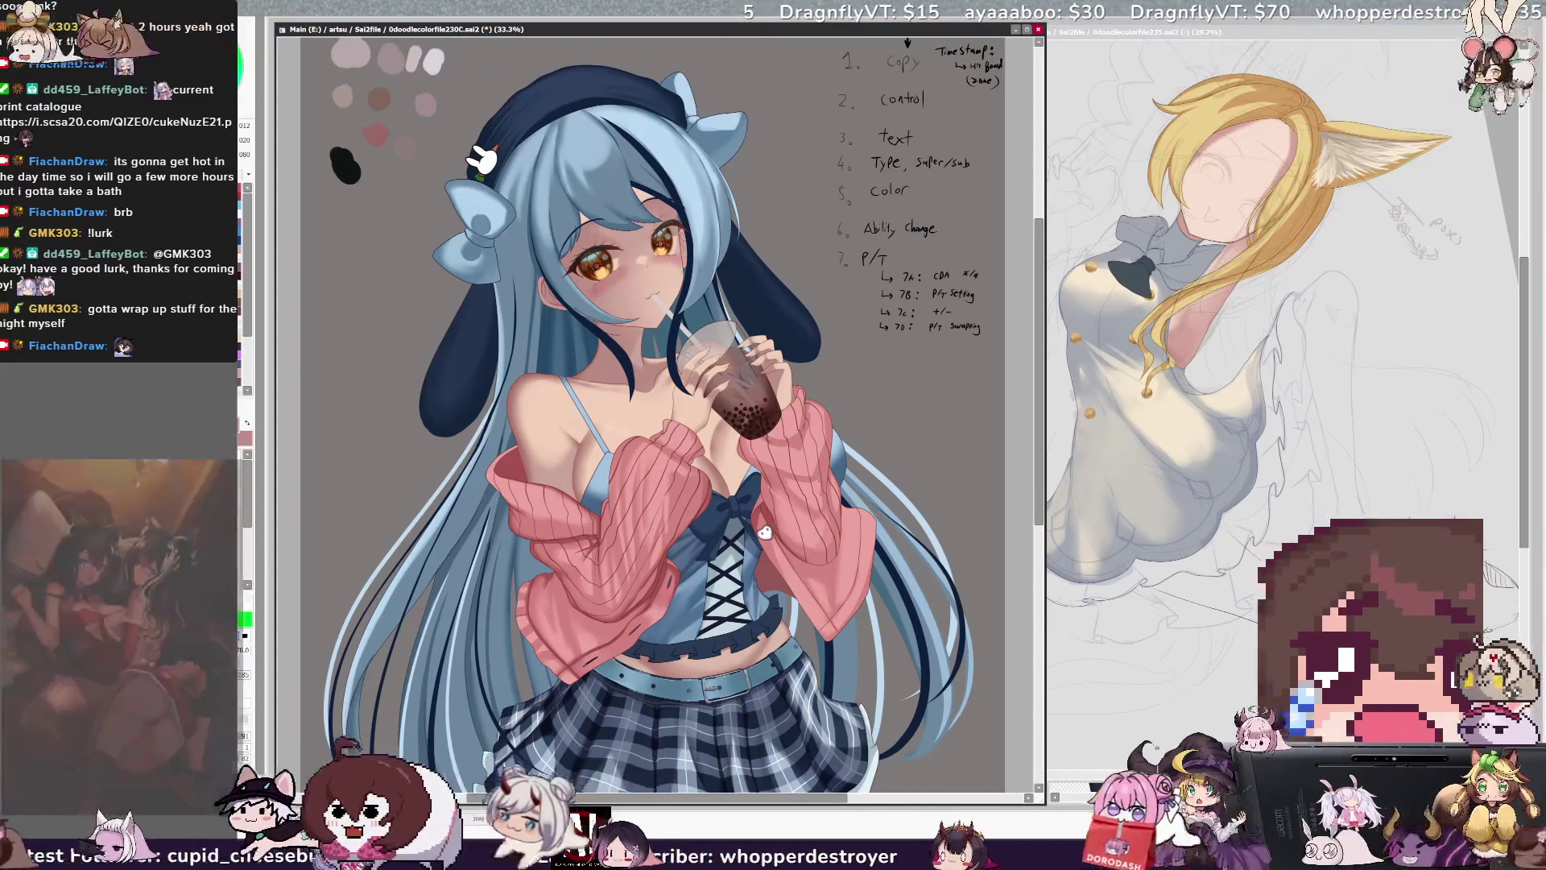
key(bracketright)
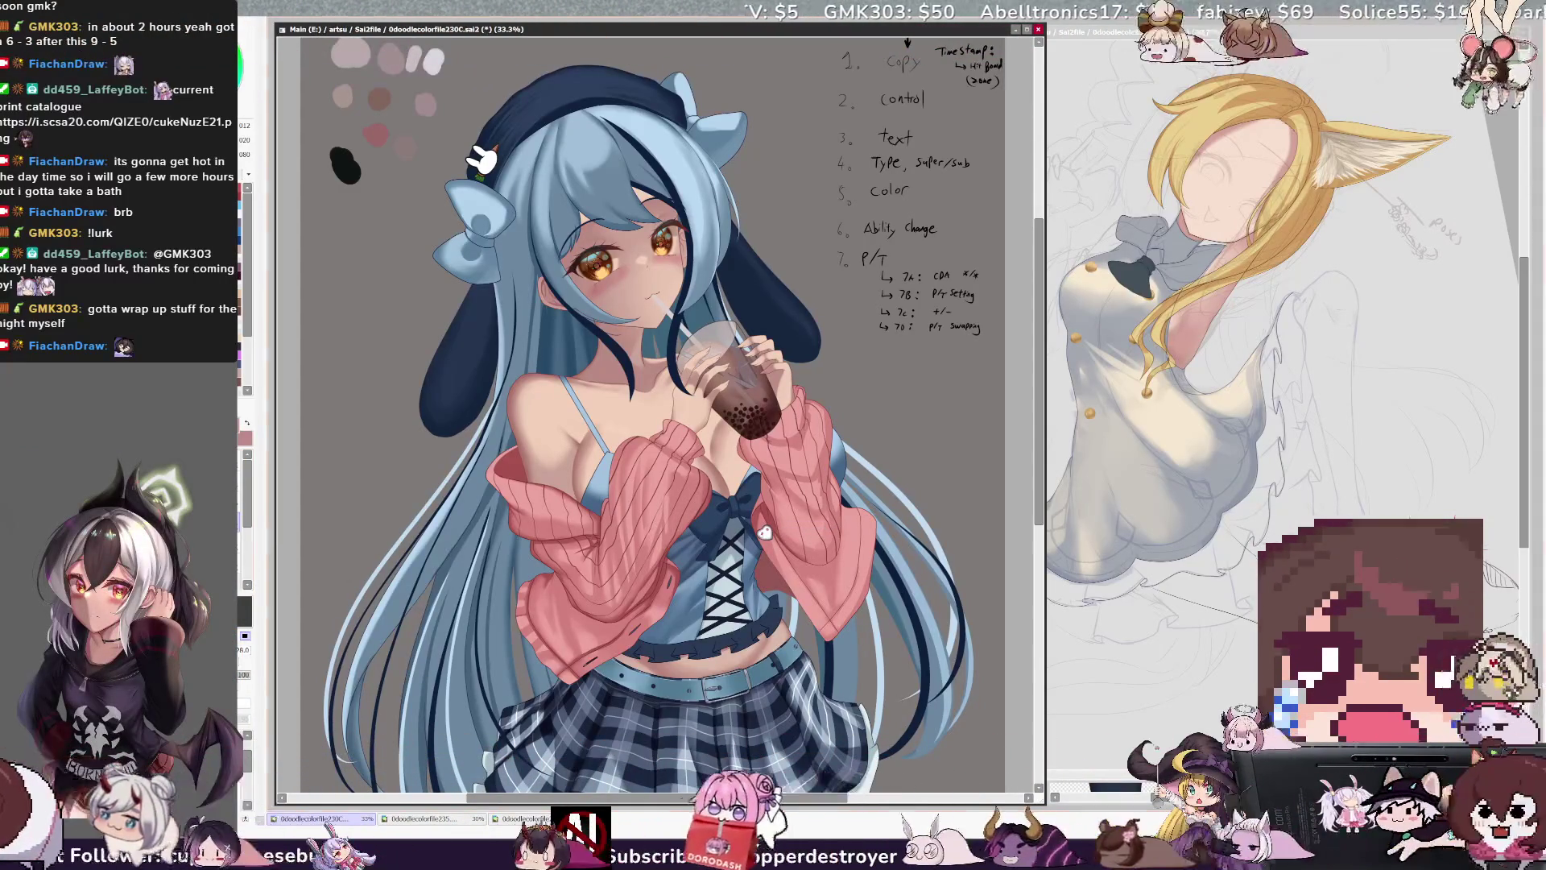
key(e)
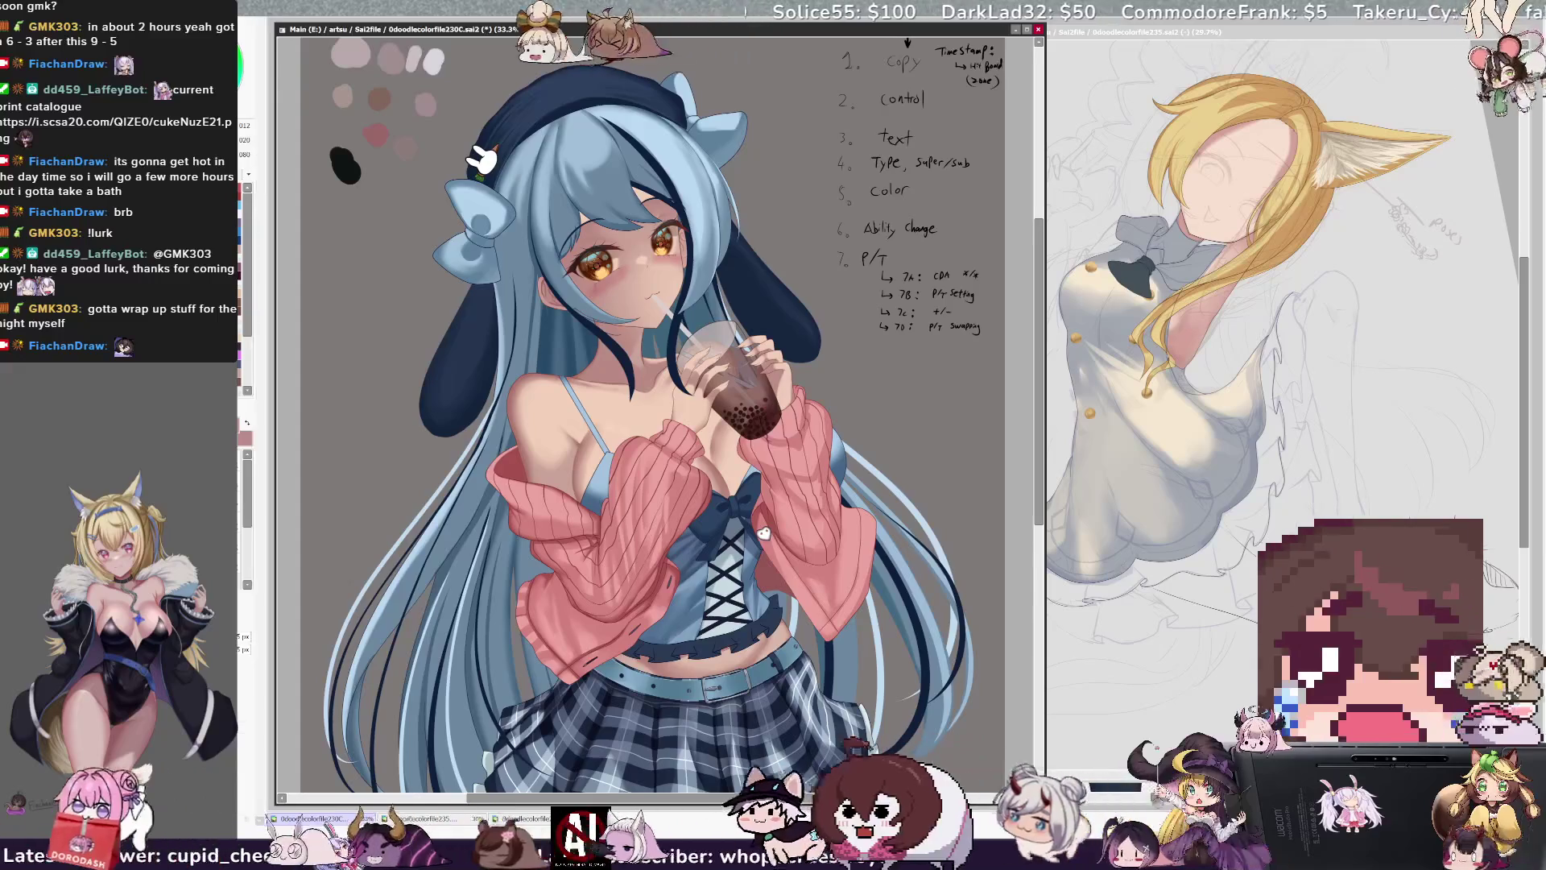
- Stamp two more white heart buttons below the first one on the cardigan front
click(785, 566)
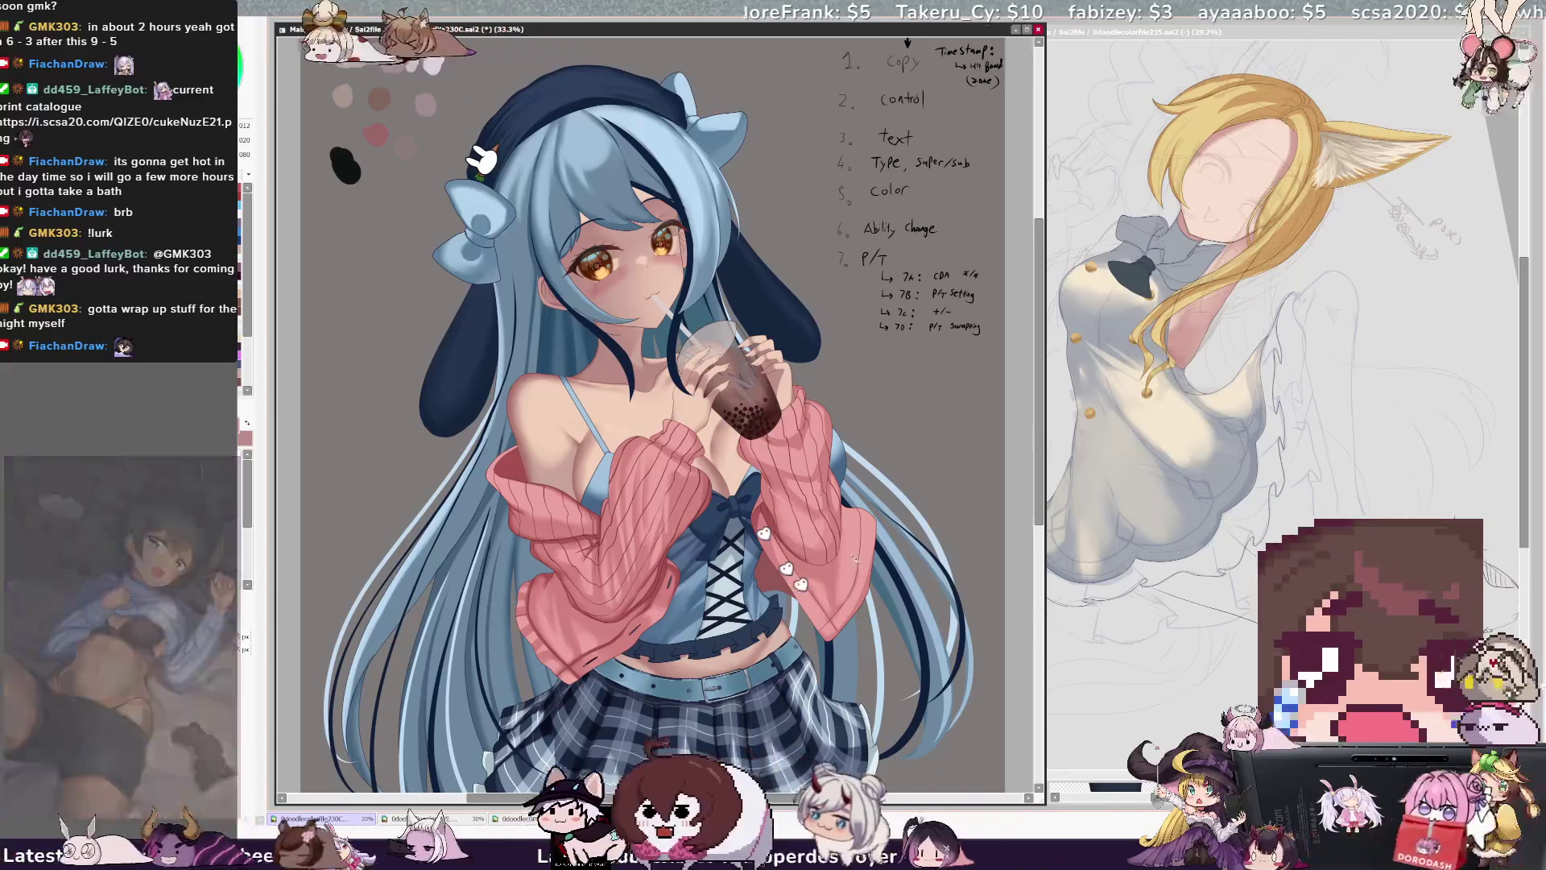
click(812, 600)
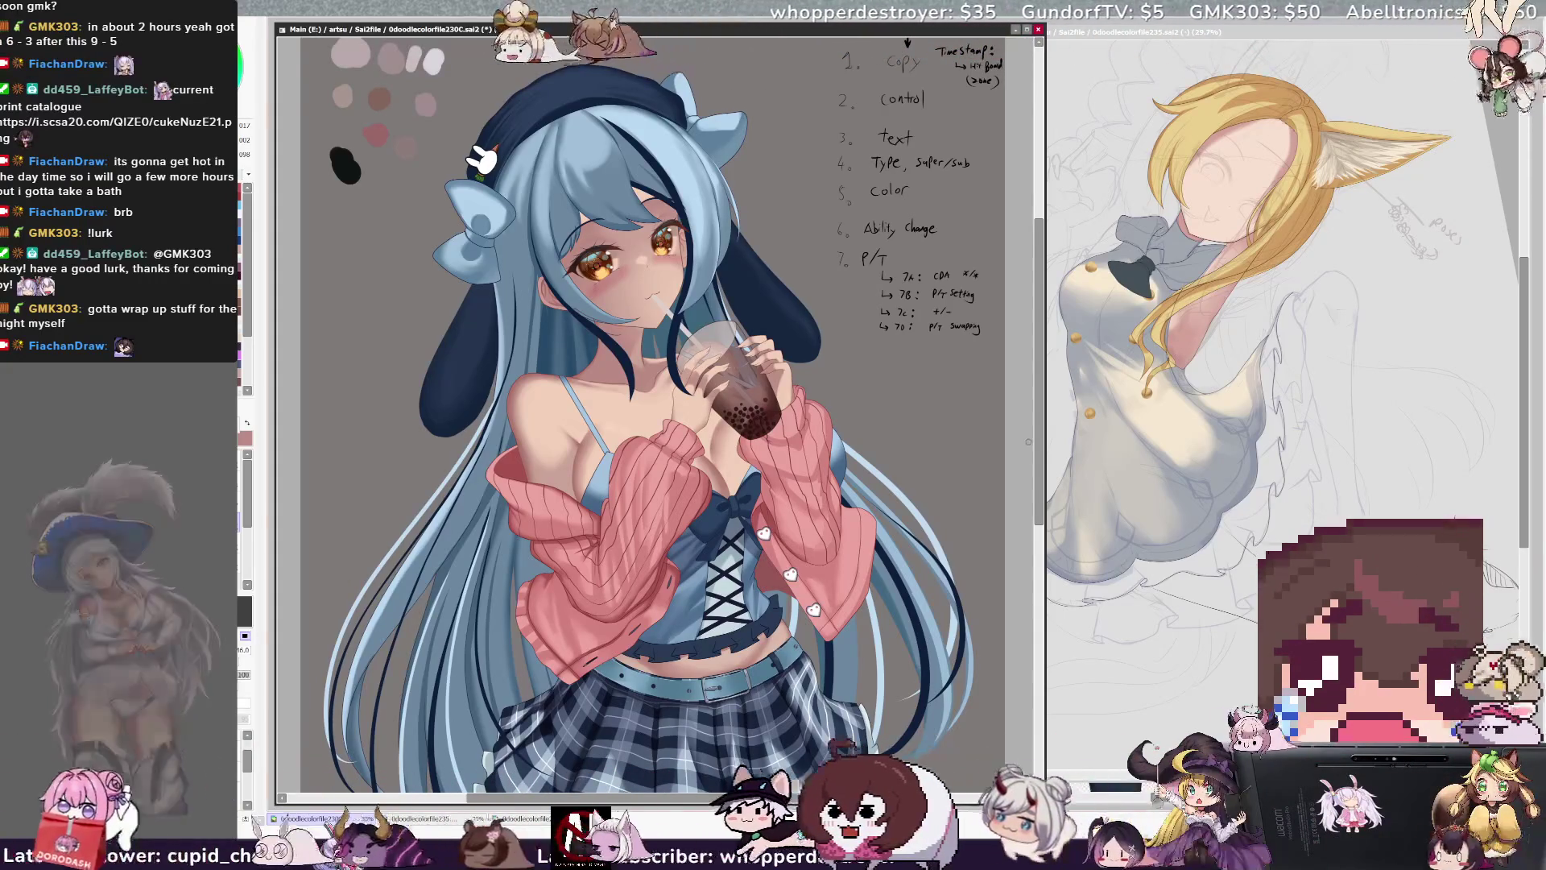
scroll(798, 803, down, 2)
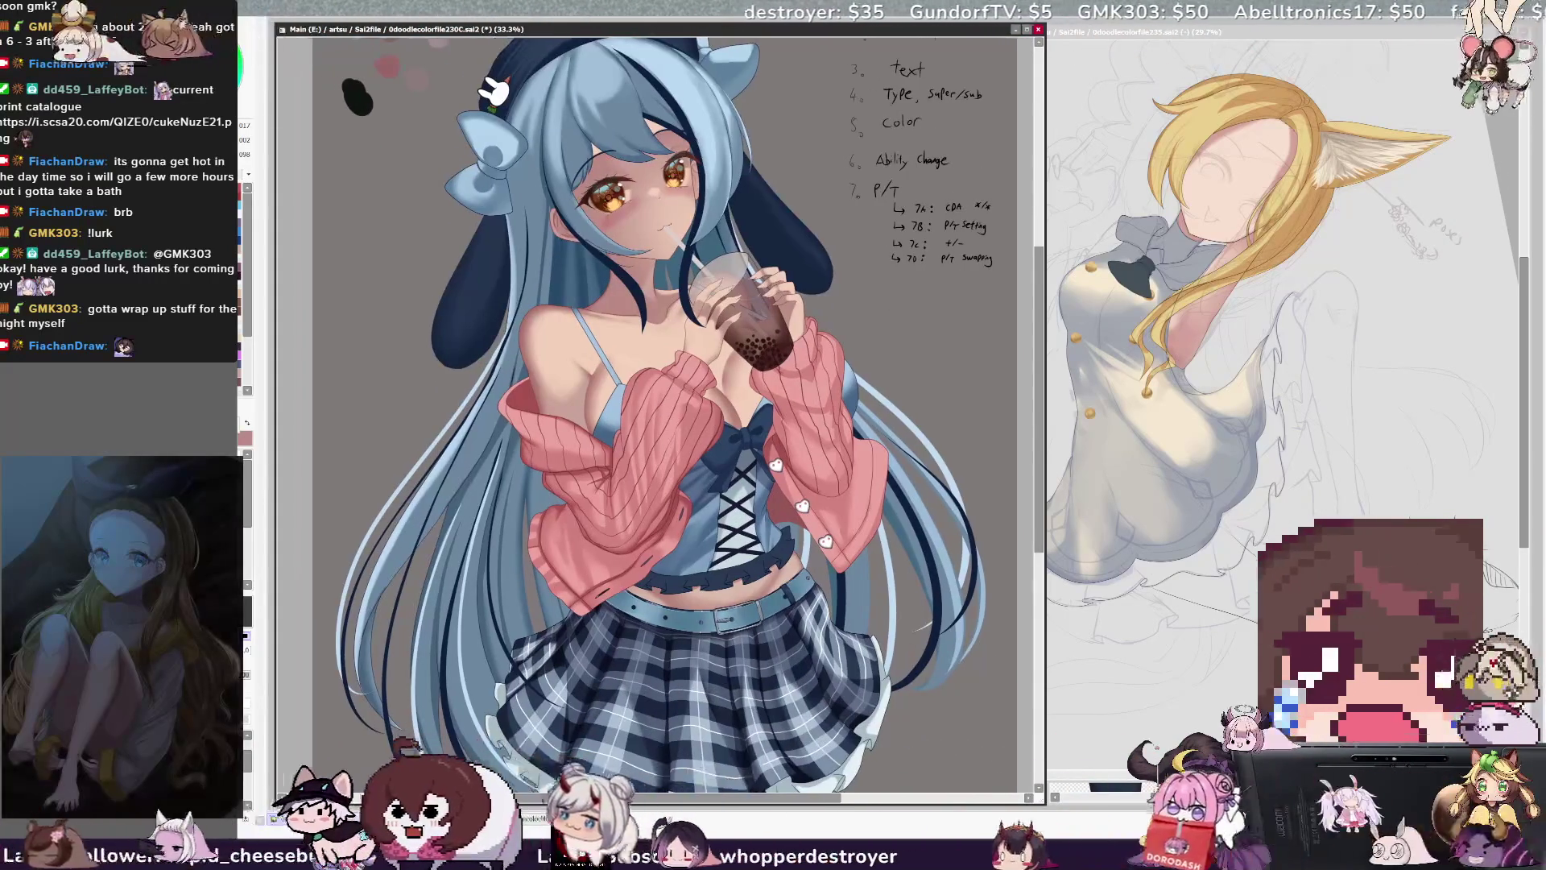
scroll(798, 803, right, 1)
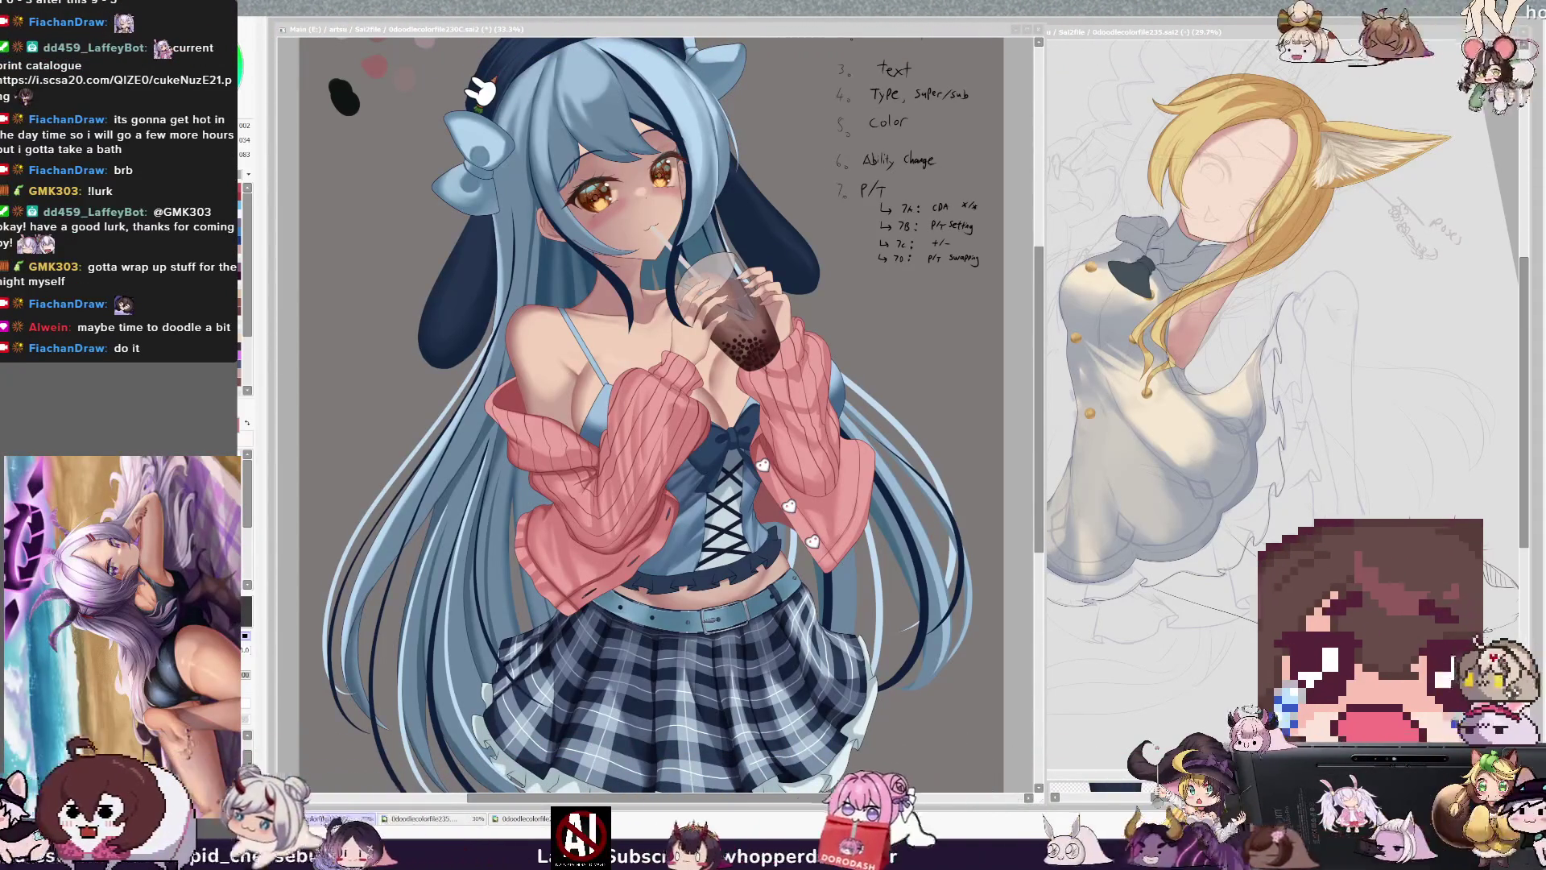
click(802, 557)
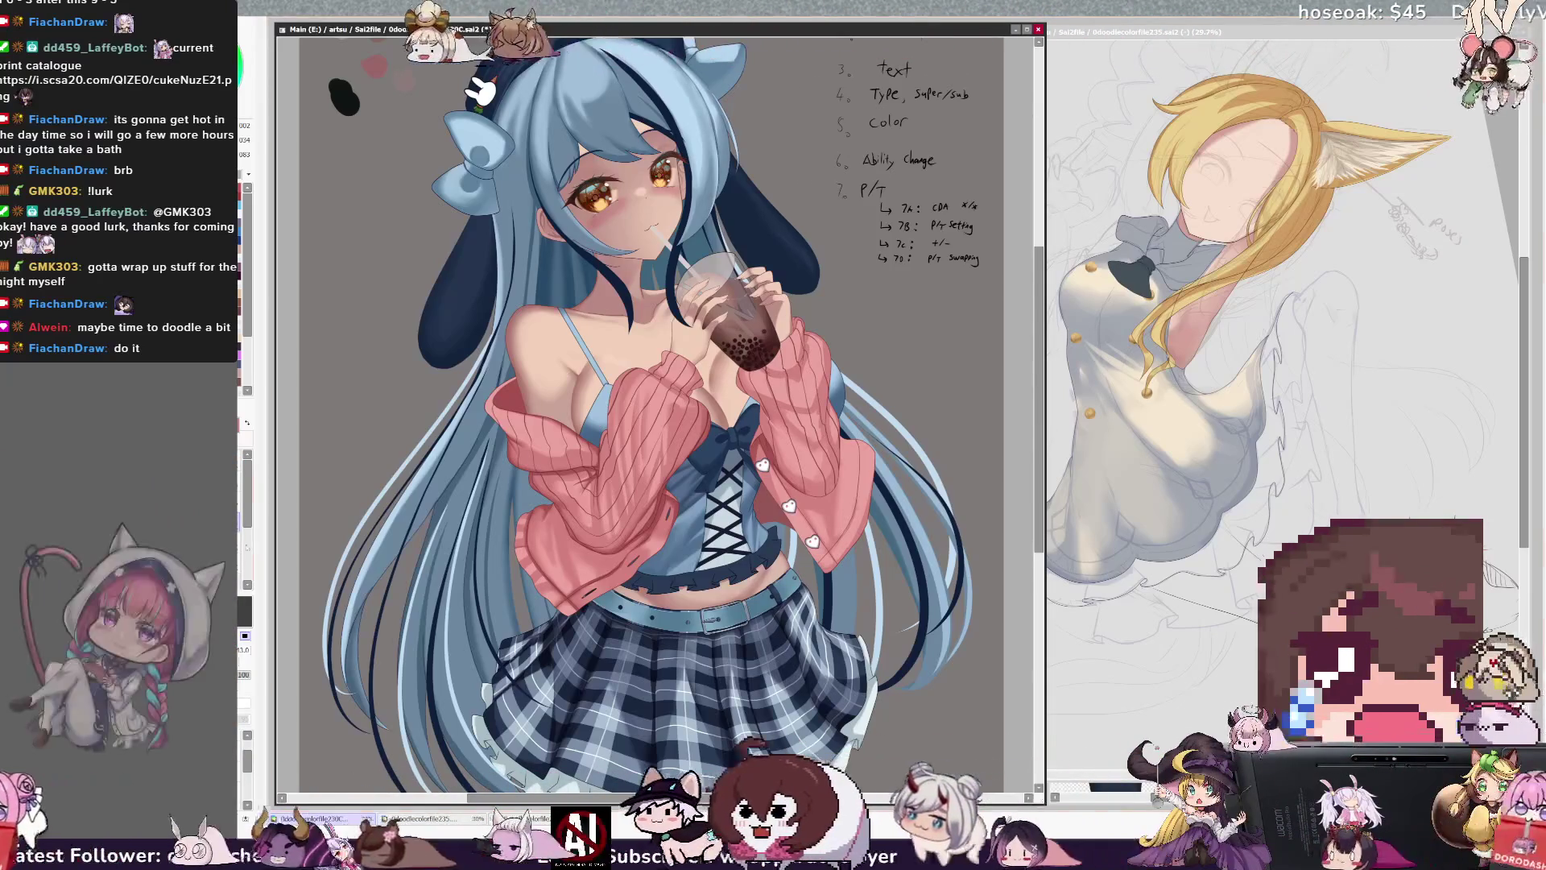
key(b)
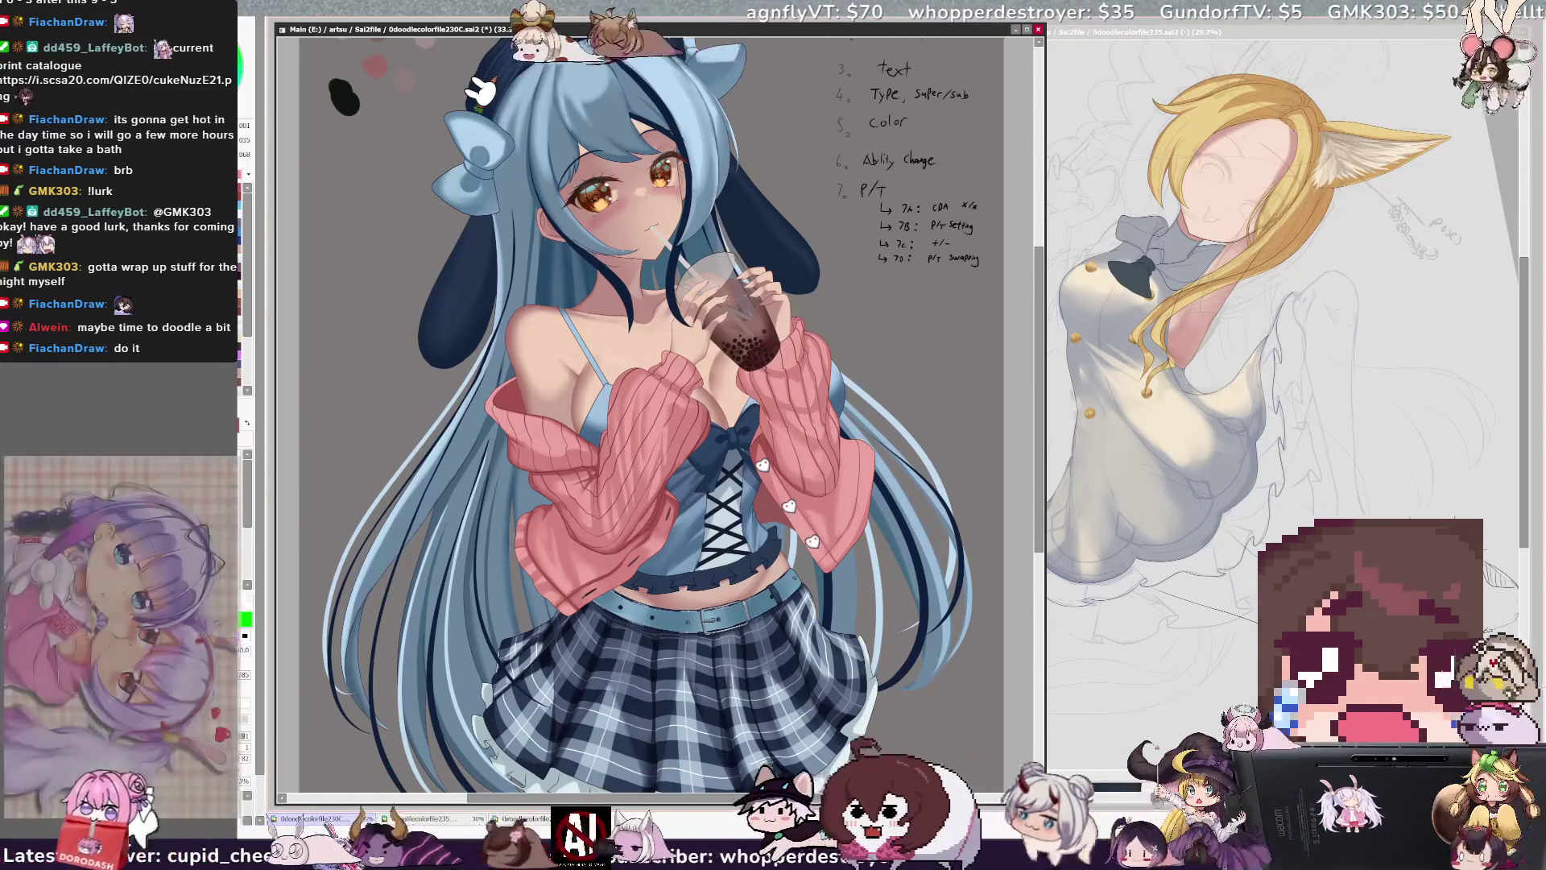
alt+click(774, 402)
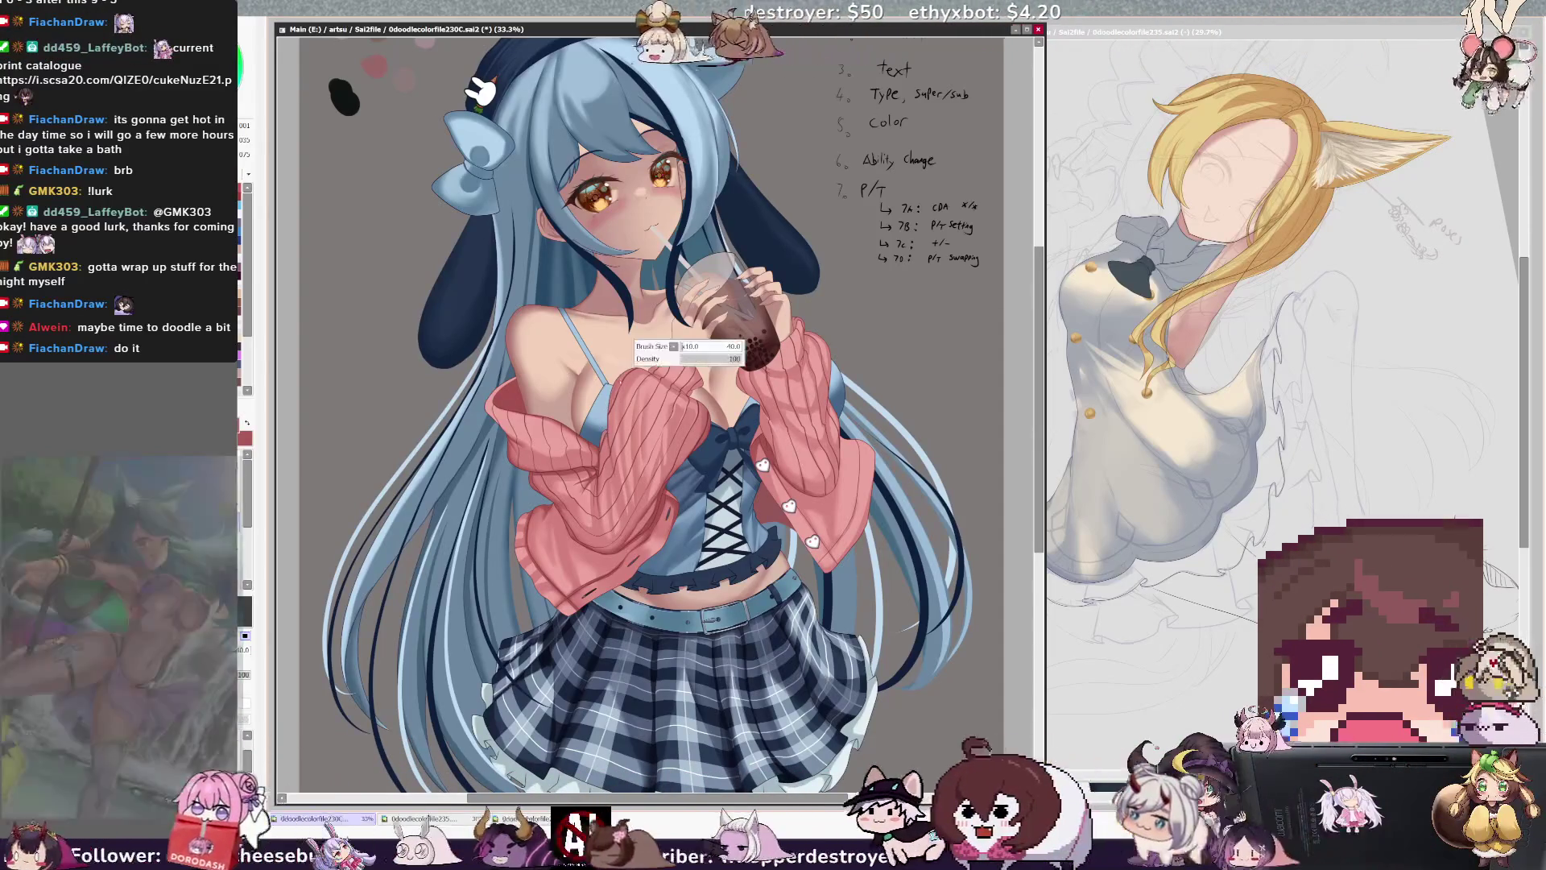
key(bracketleft)
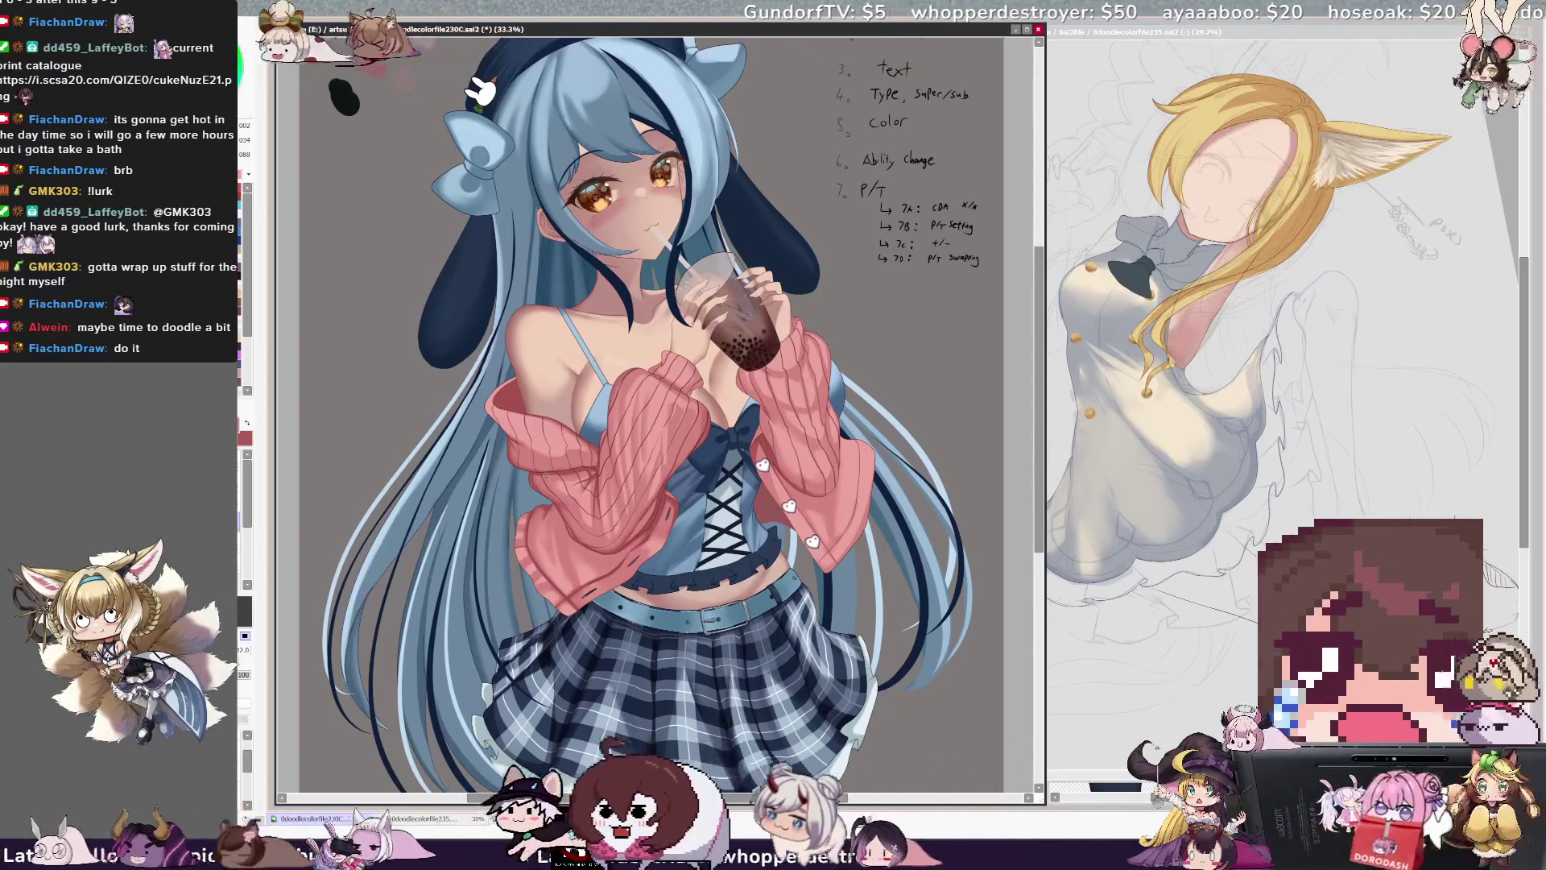
ctrl+shift+click(556, 488)
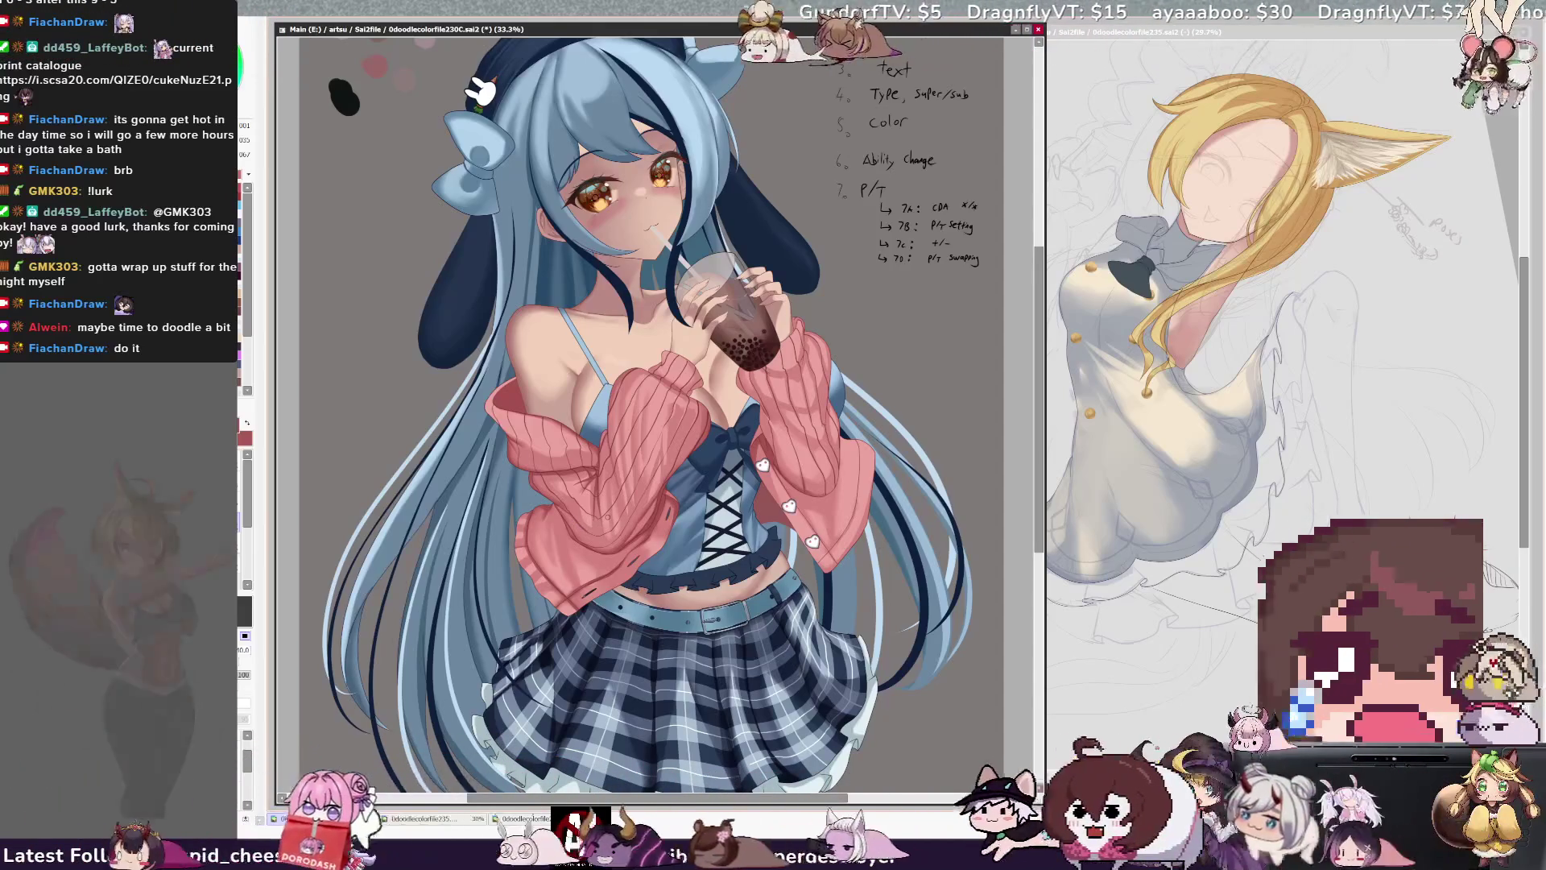
key(b)
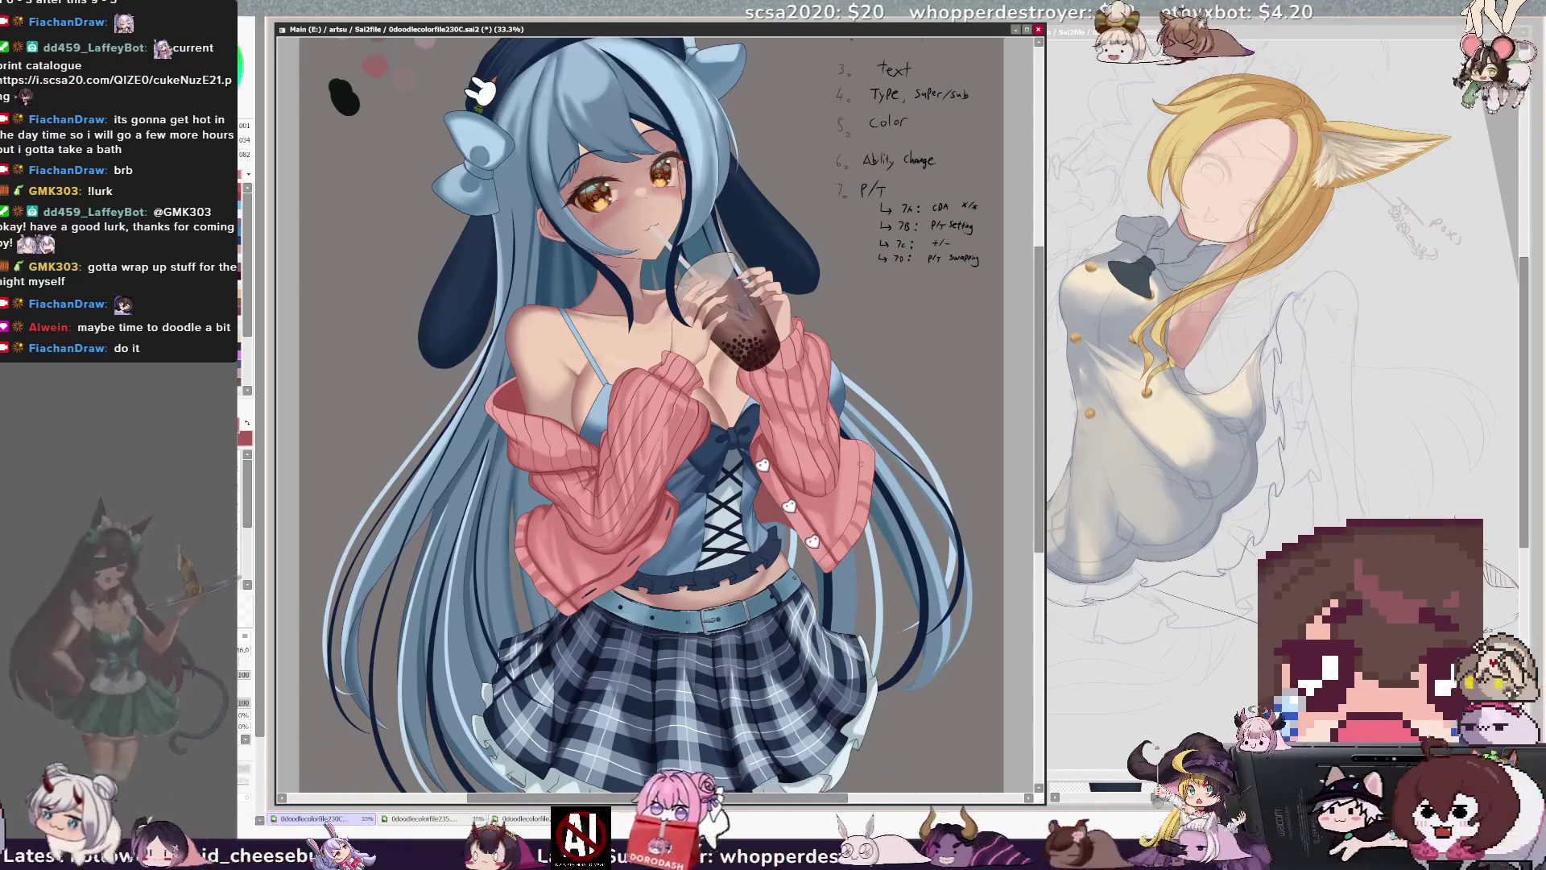
ctrl+shift+click(866, 442)
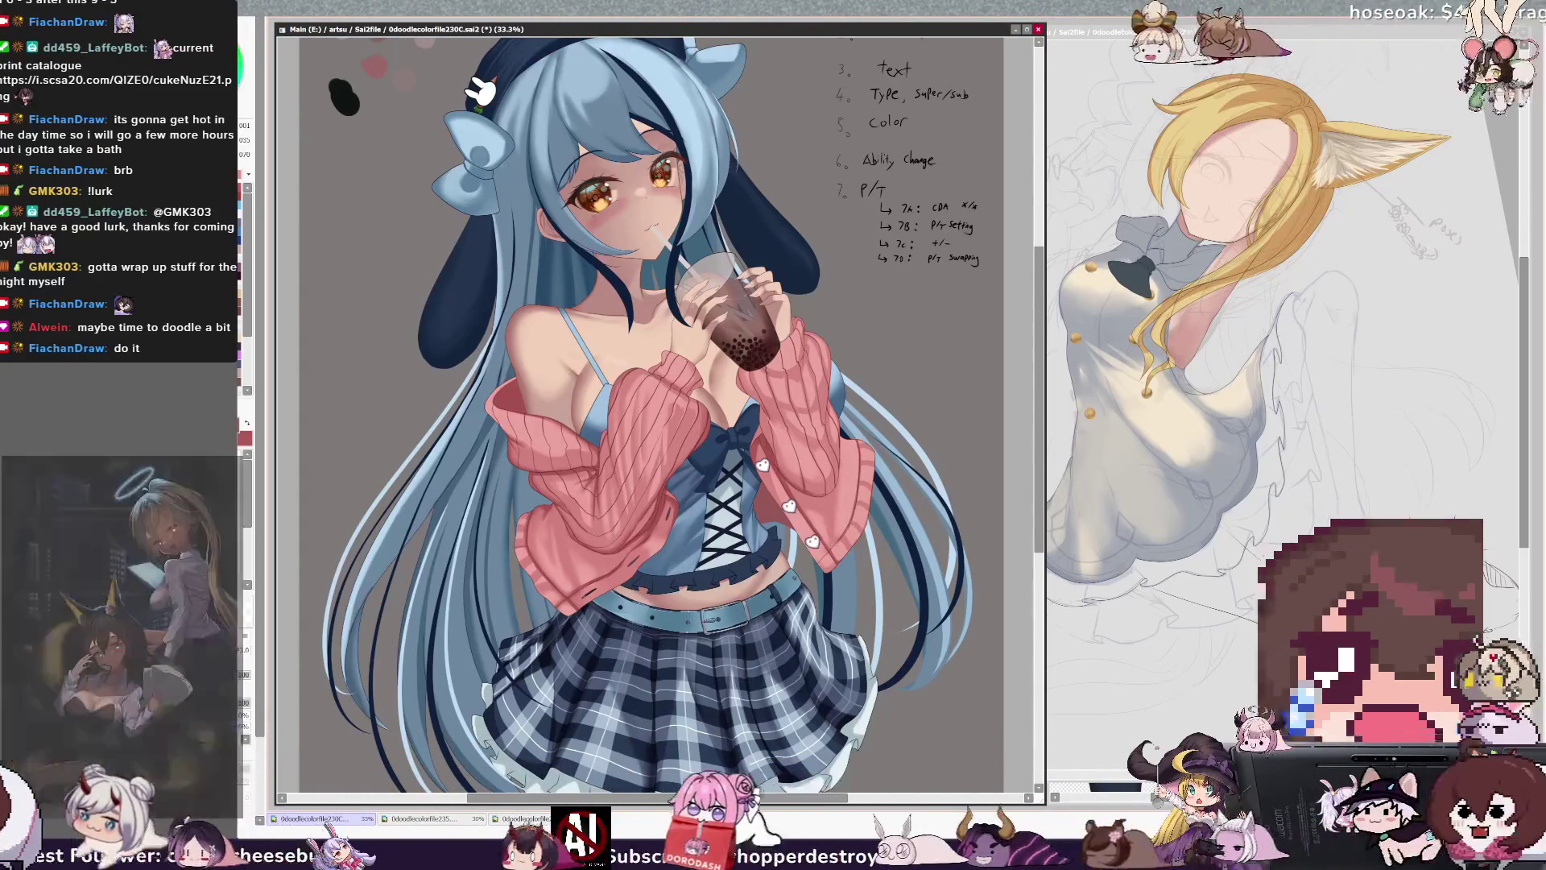
ctrl+shift+click(830, 561)
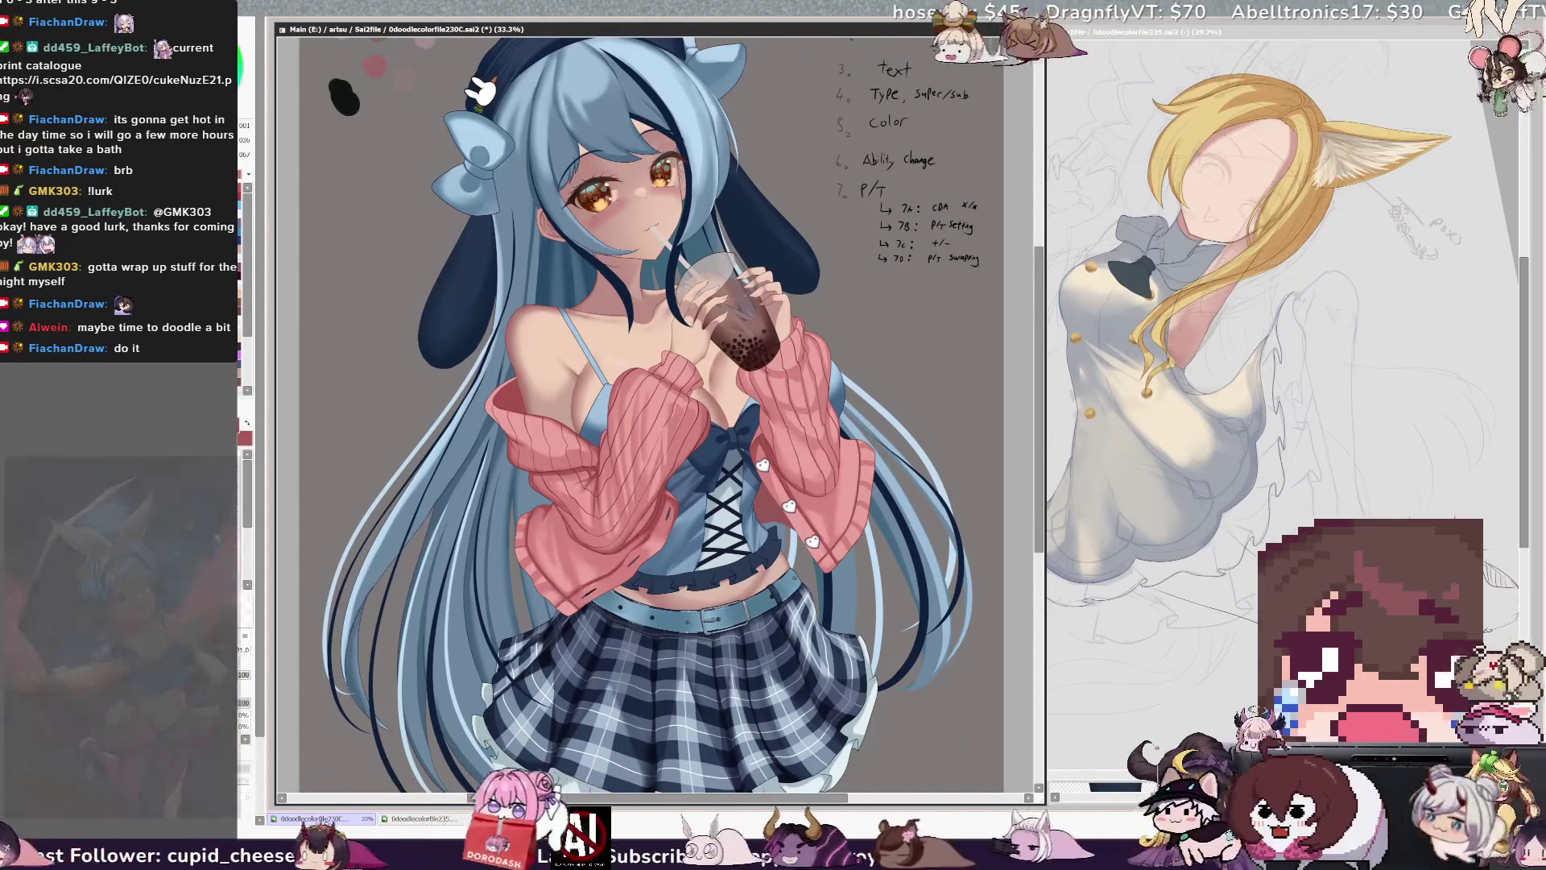
key(bracketright)
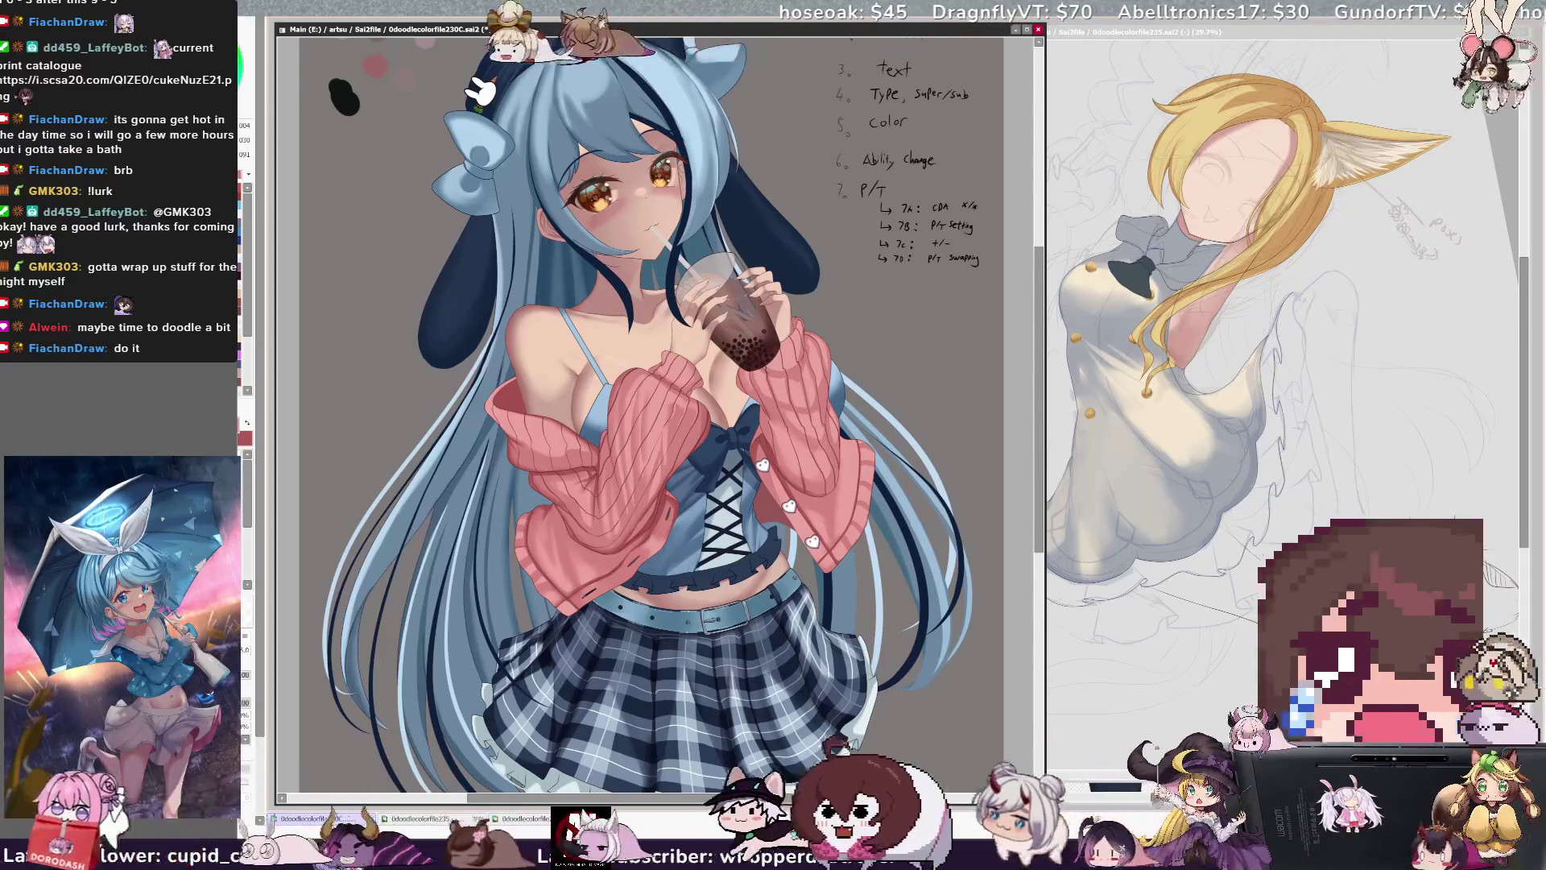
key(bracketright)
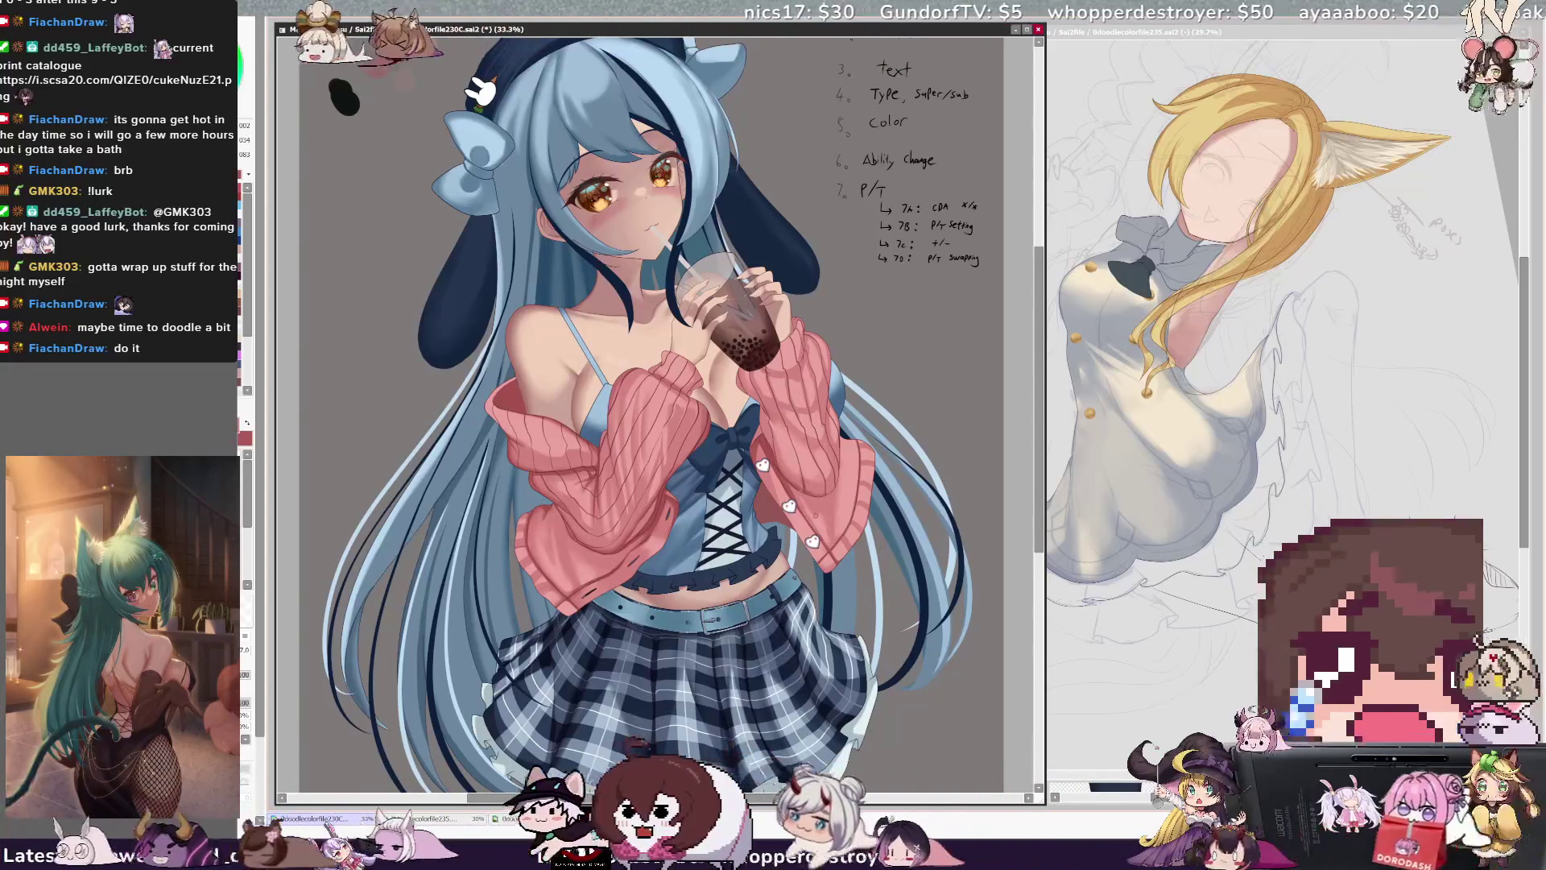
ctrl+shift+click(814, 509)
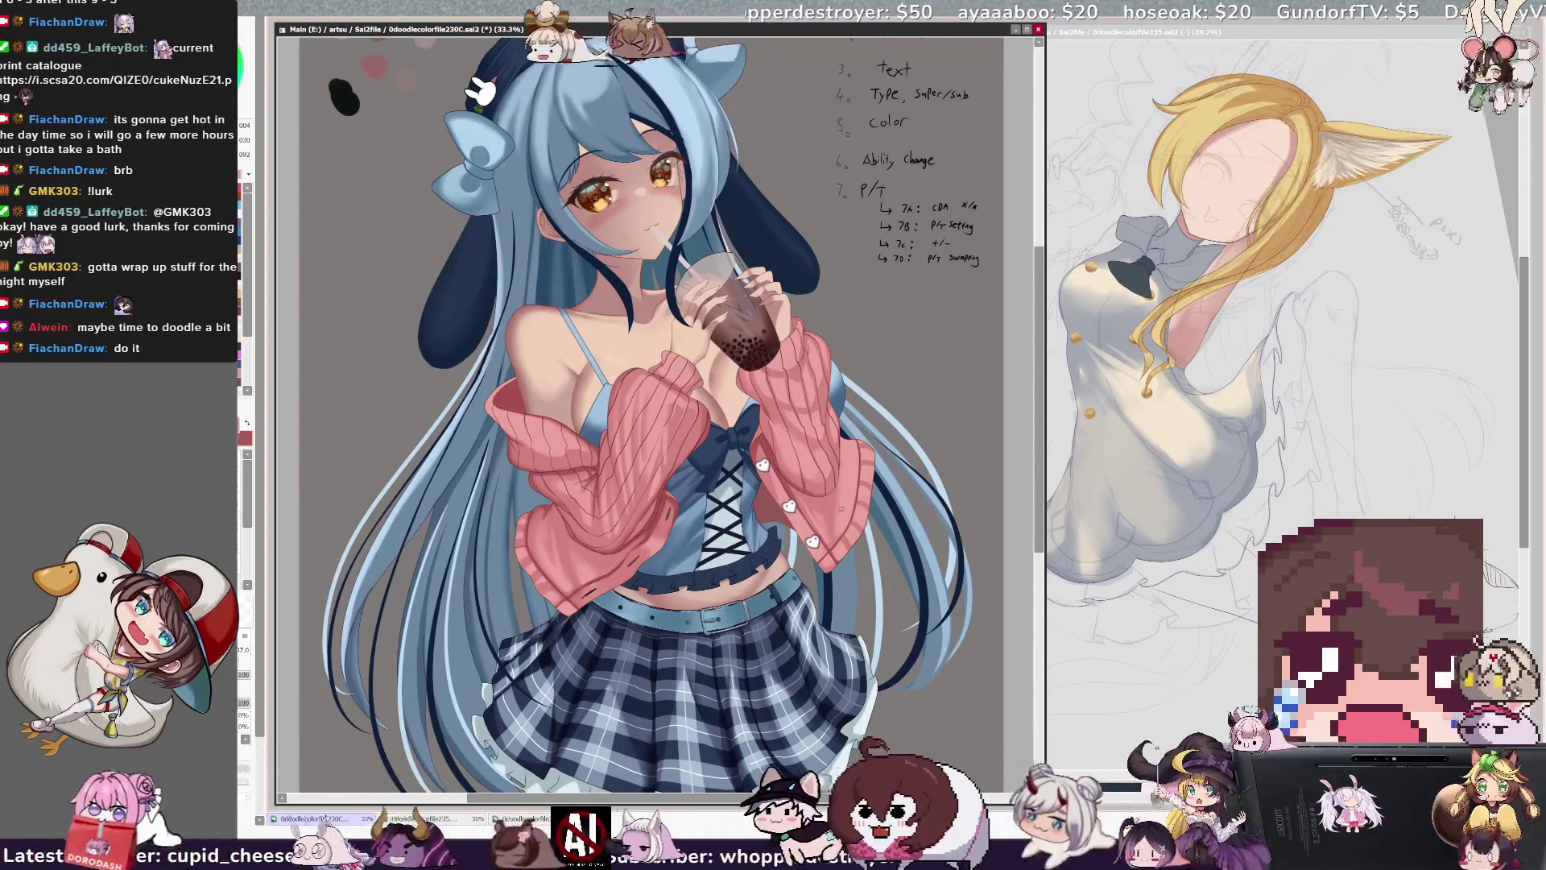
key(bracketleft)
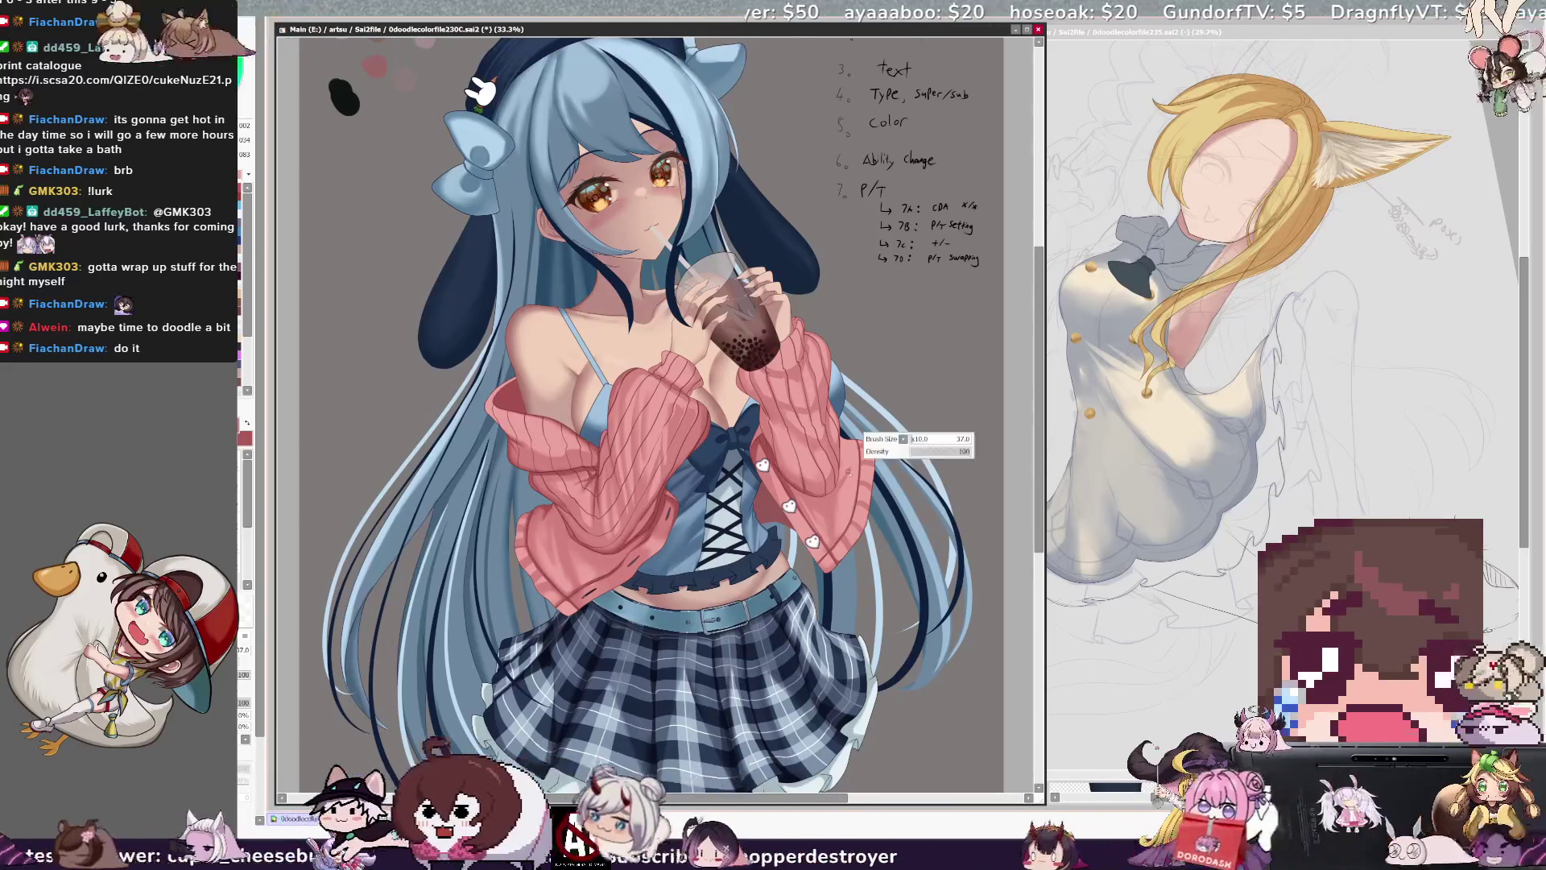
key(e)
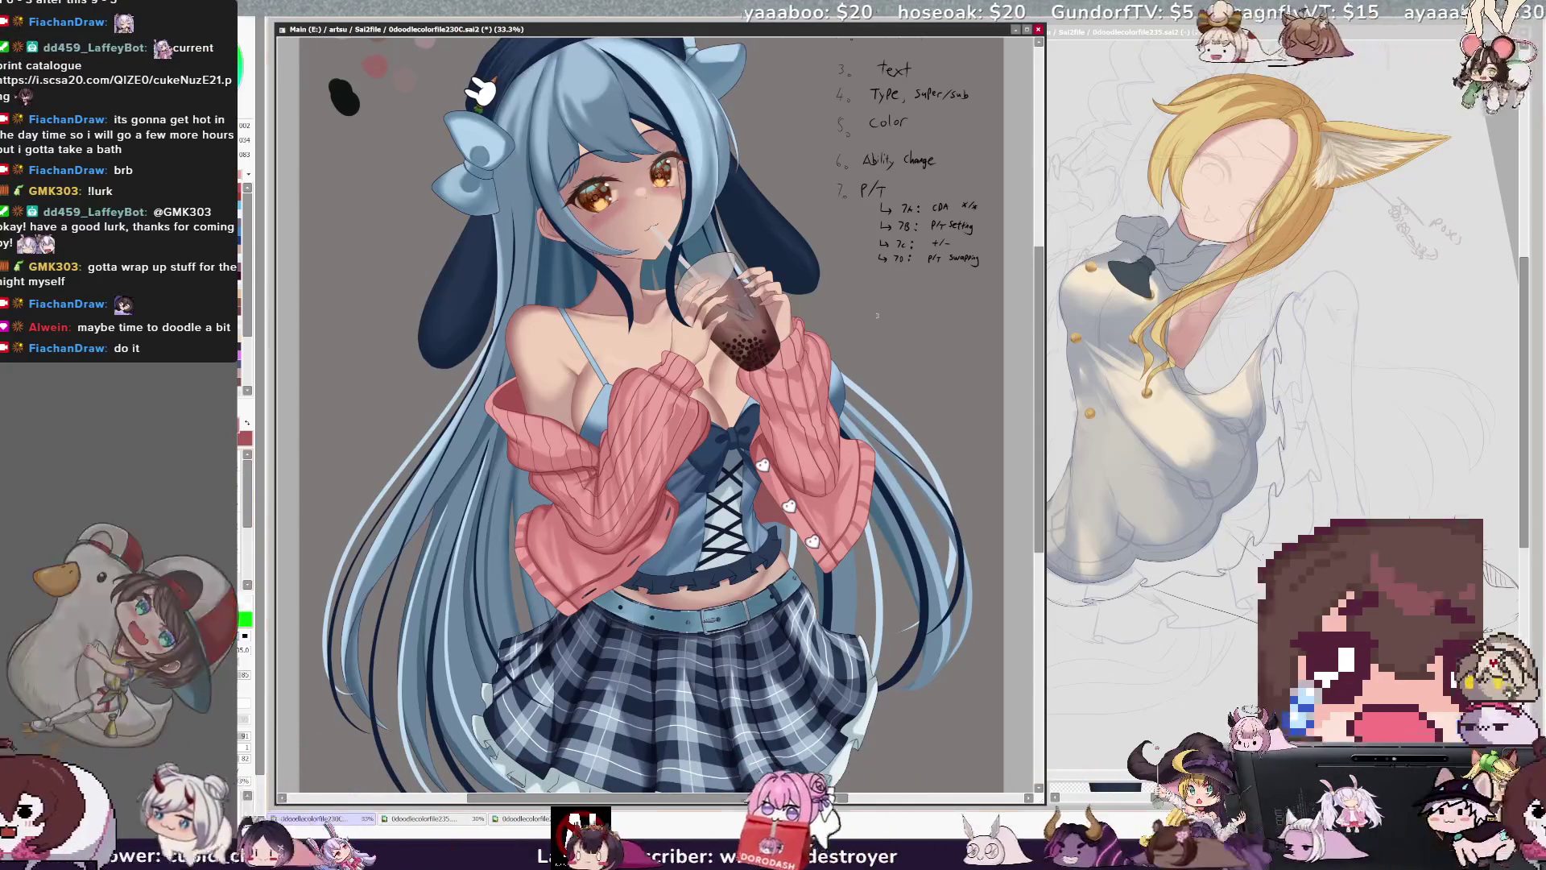
key(bracketright)
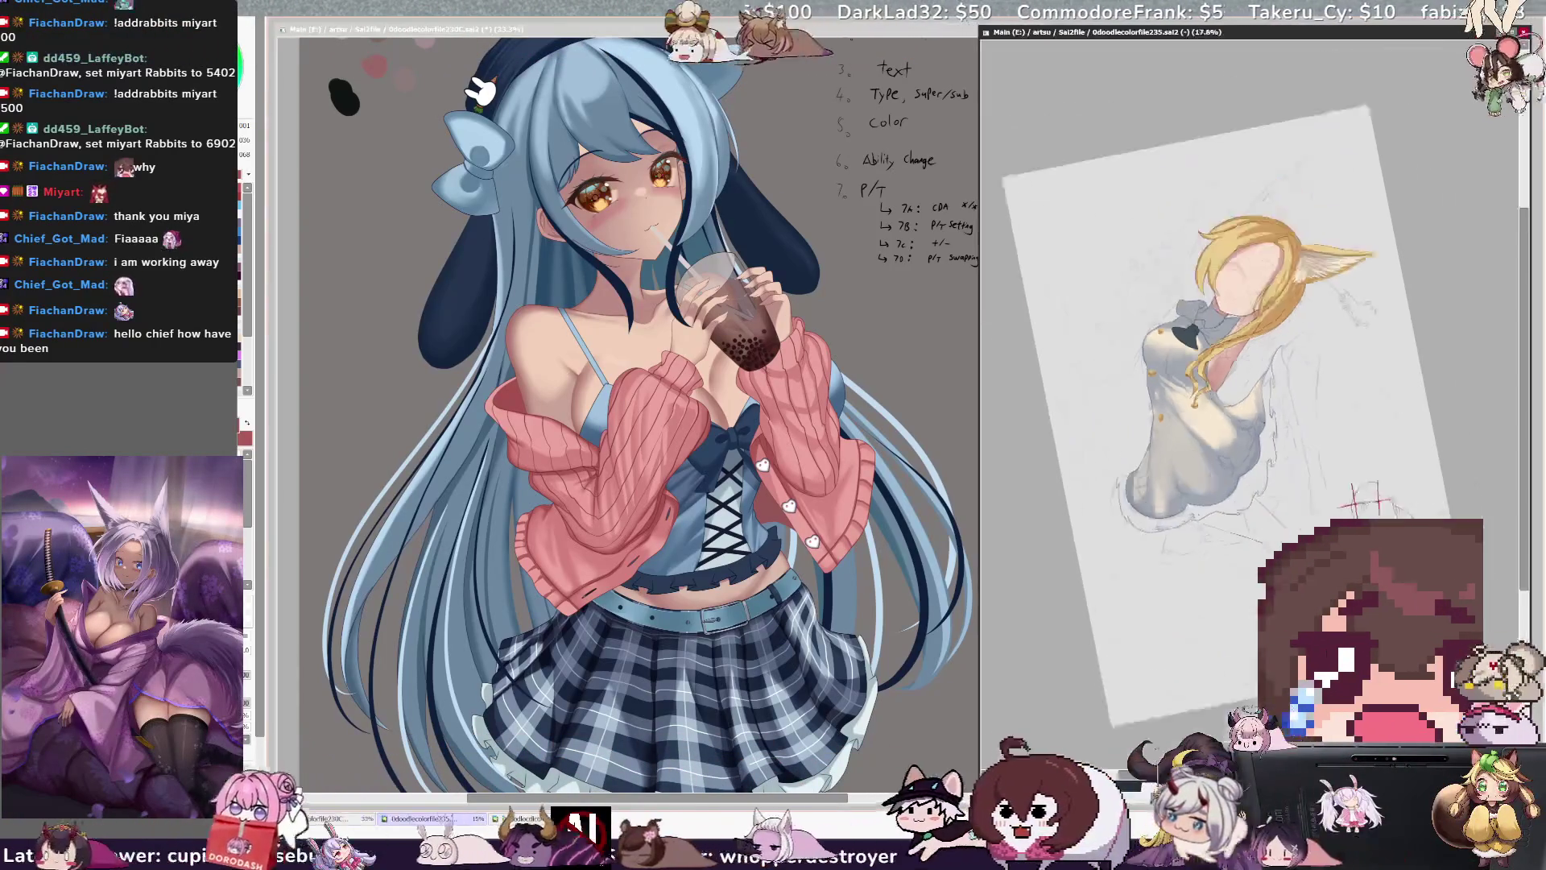
- Zoom and tilt the fox-girl sketch view, then bring the boba-girl illustration window forward
scroll(1389, 477, up, 5)
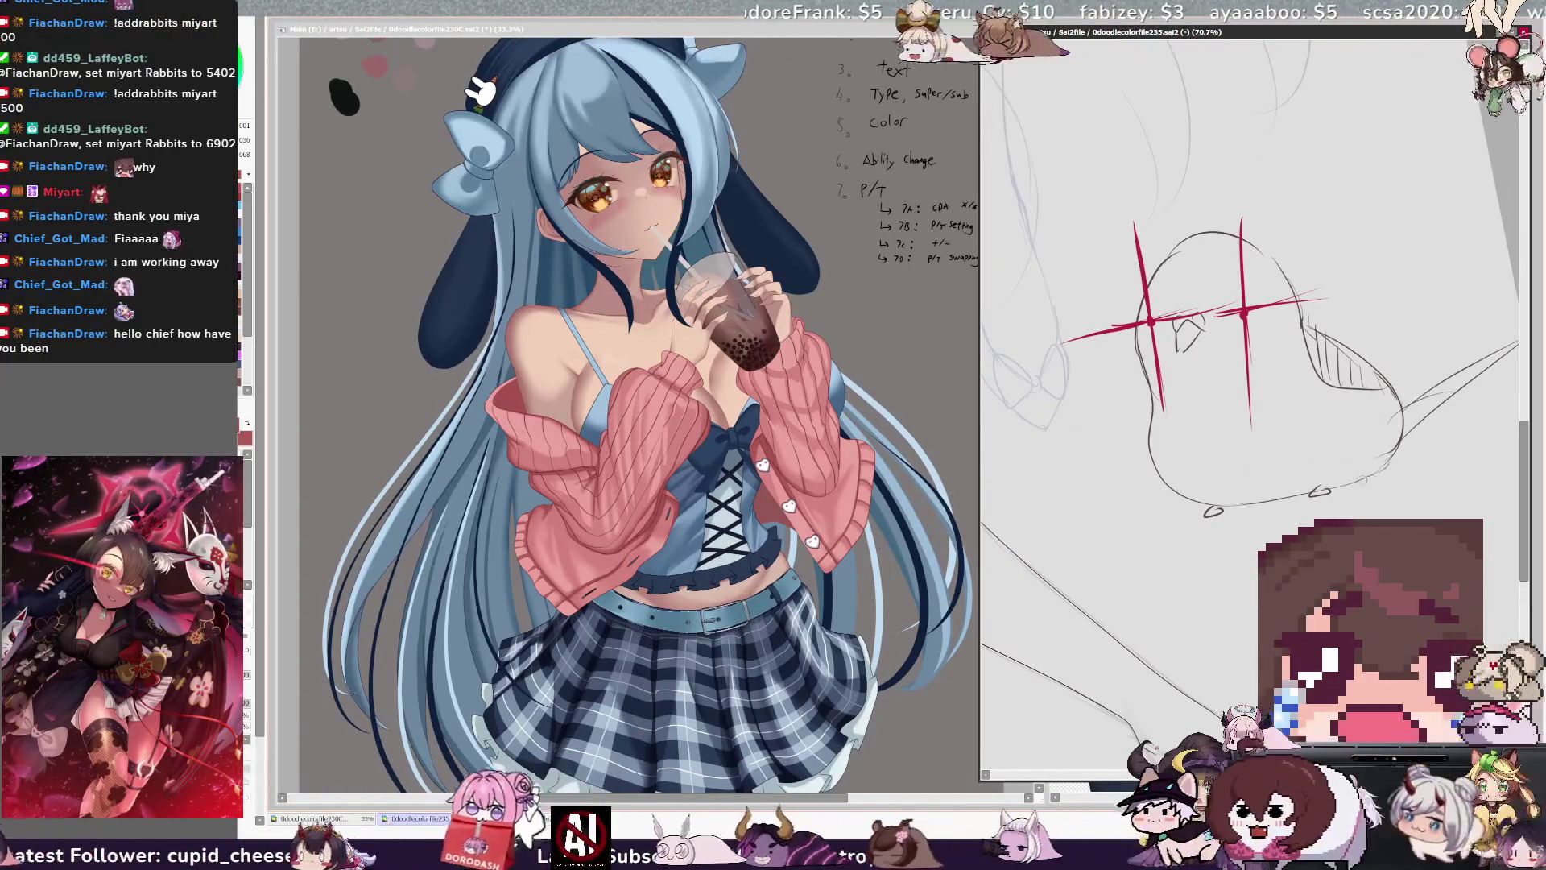
scroll(1255, 402, down, 6)
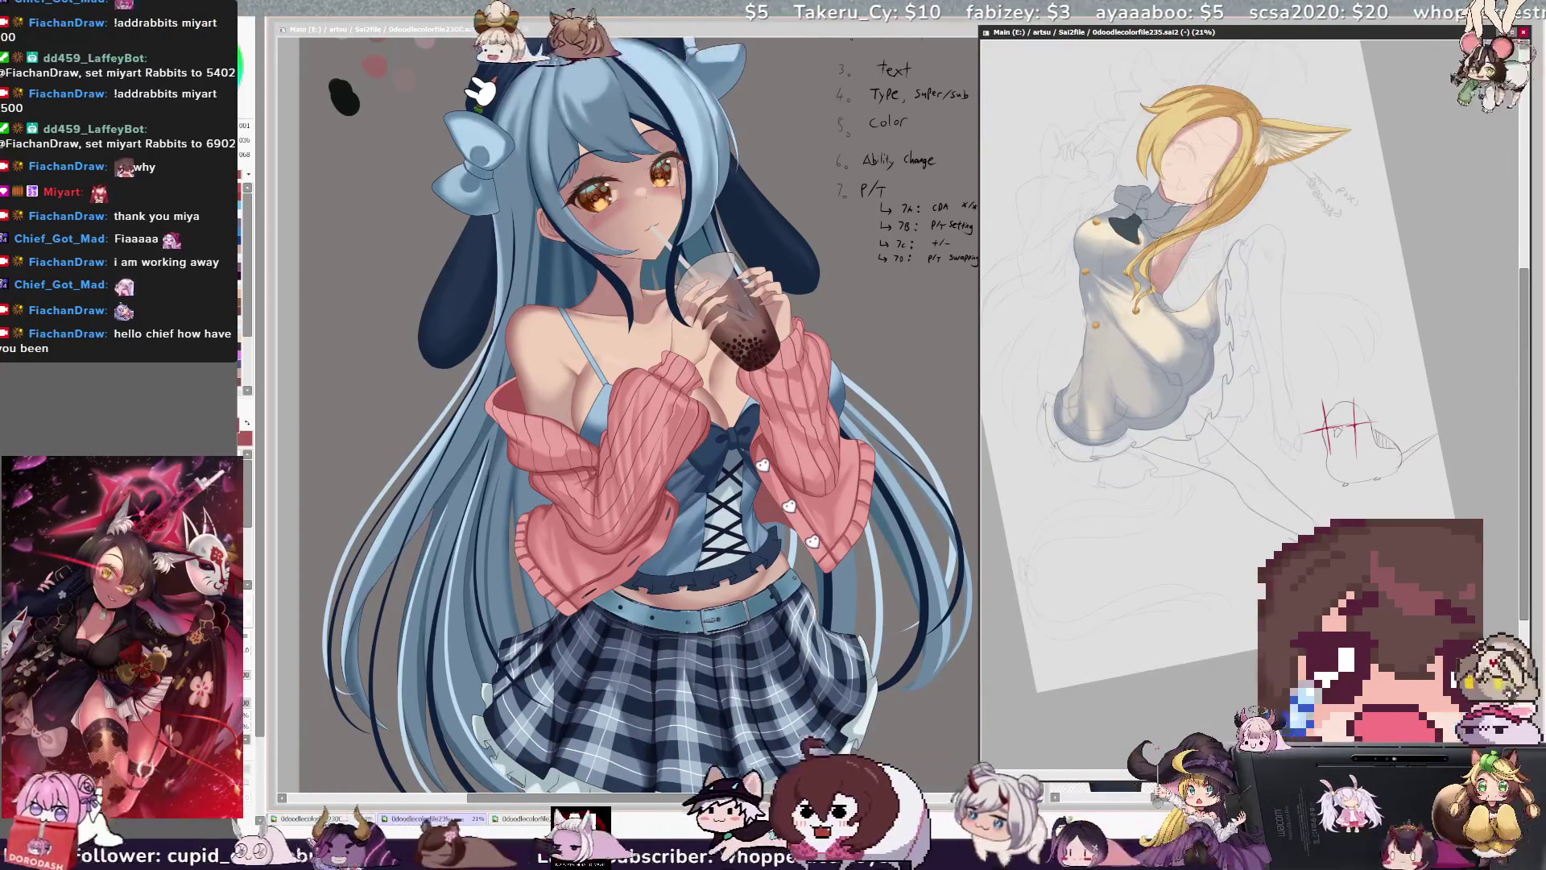
key(Delete)
key(Delete)
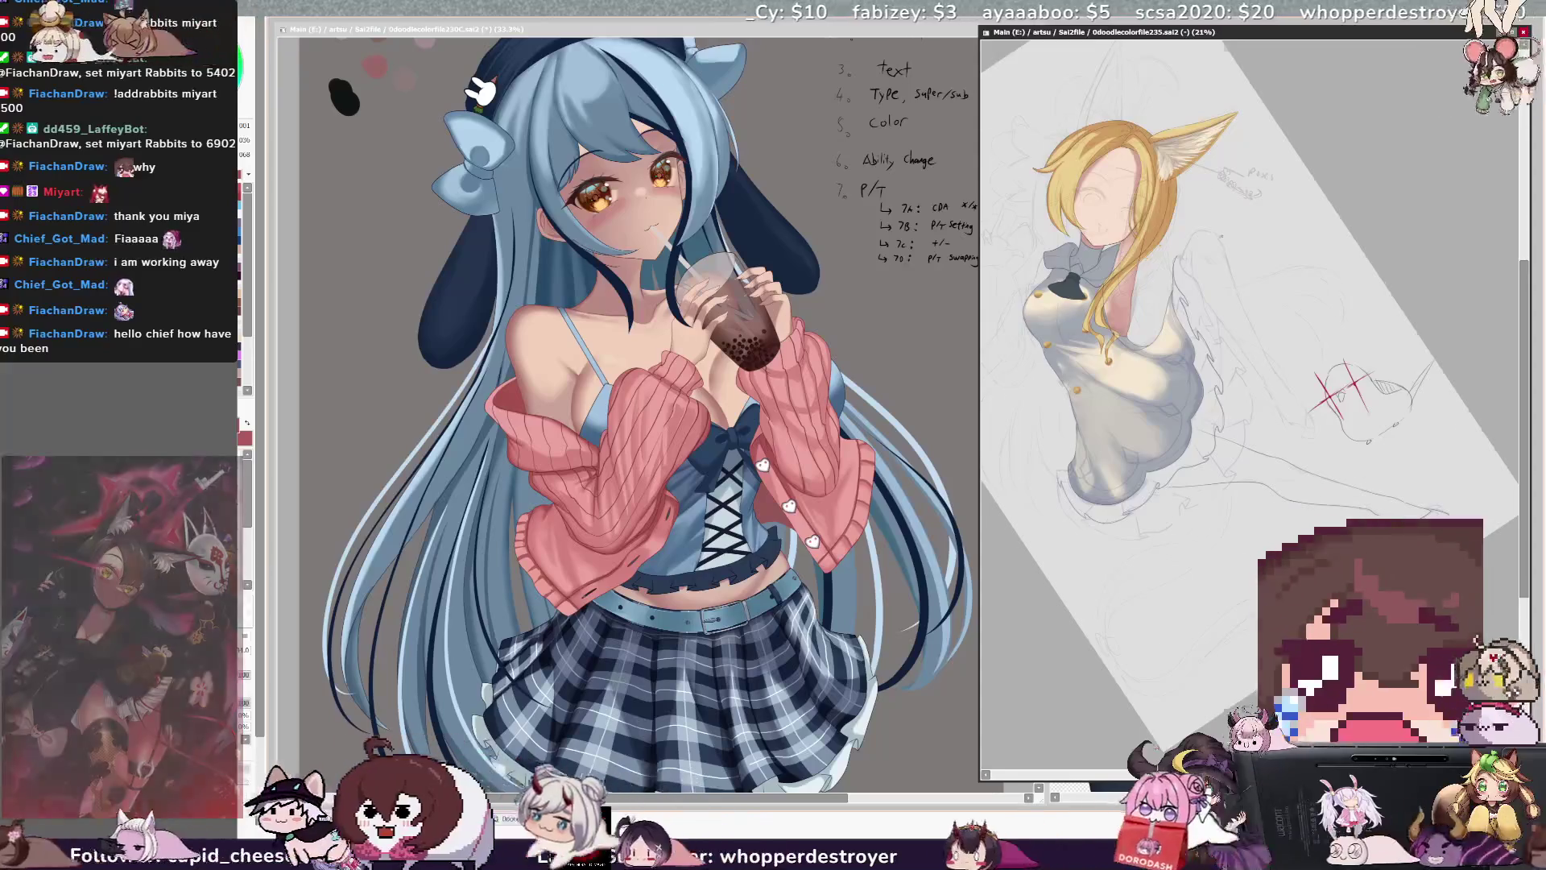
scroll(1255, 403, down, 1)
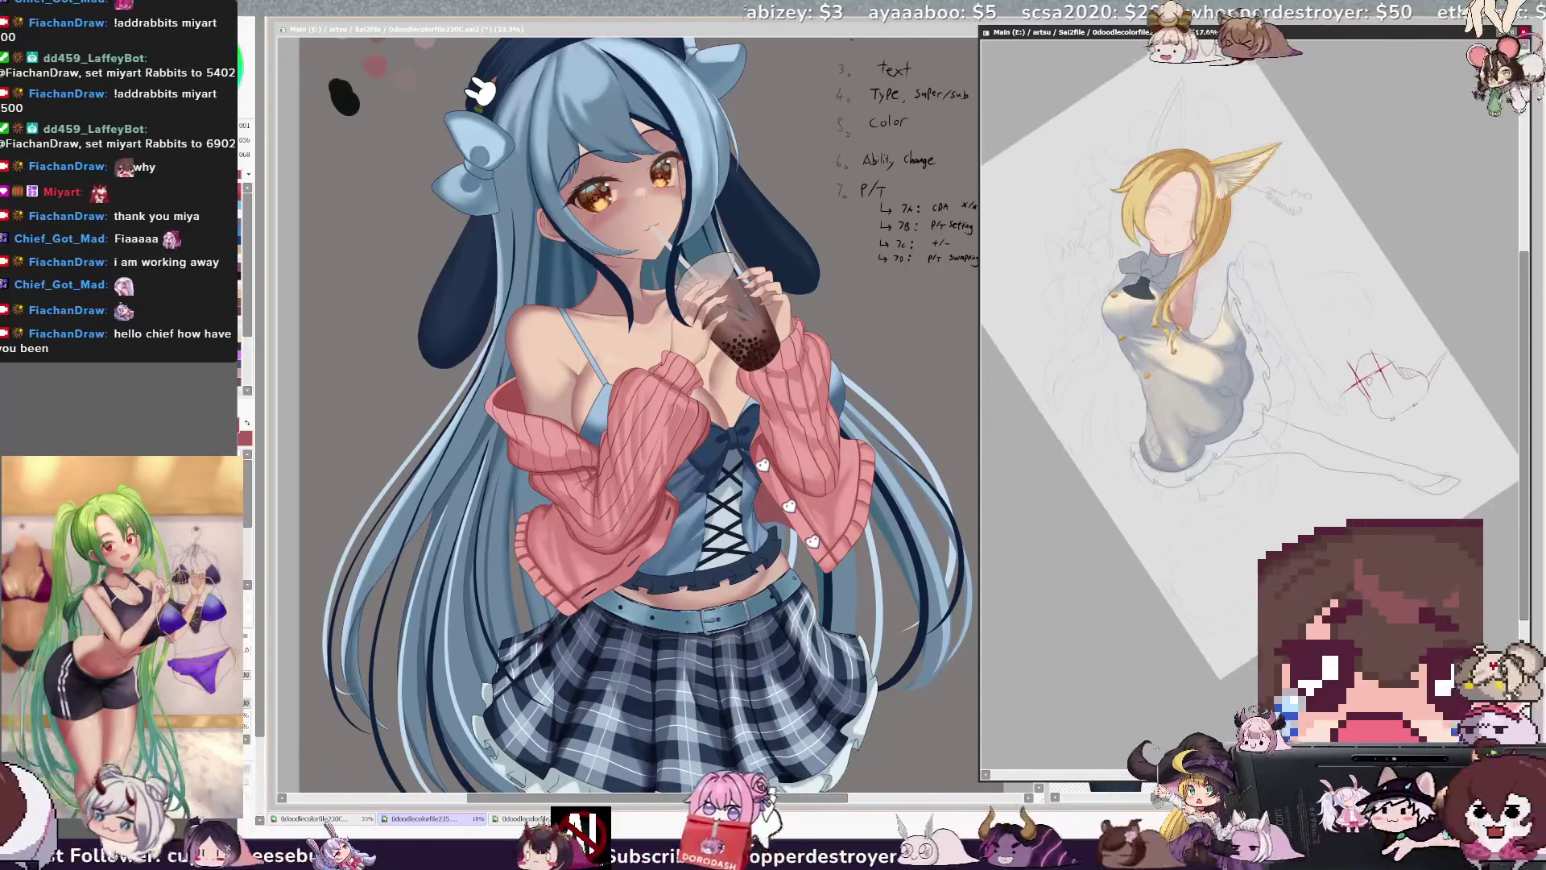
scroll(1255, 403, up, 1)
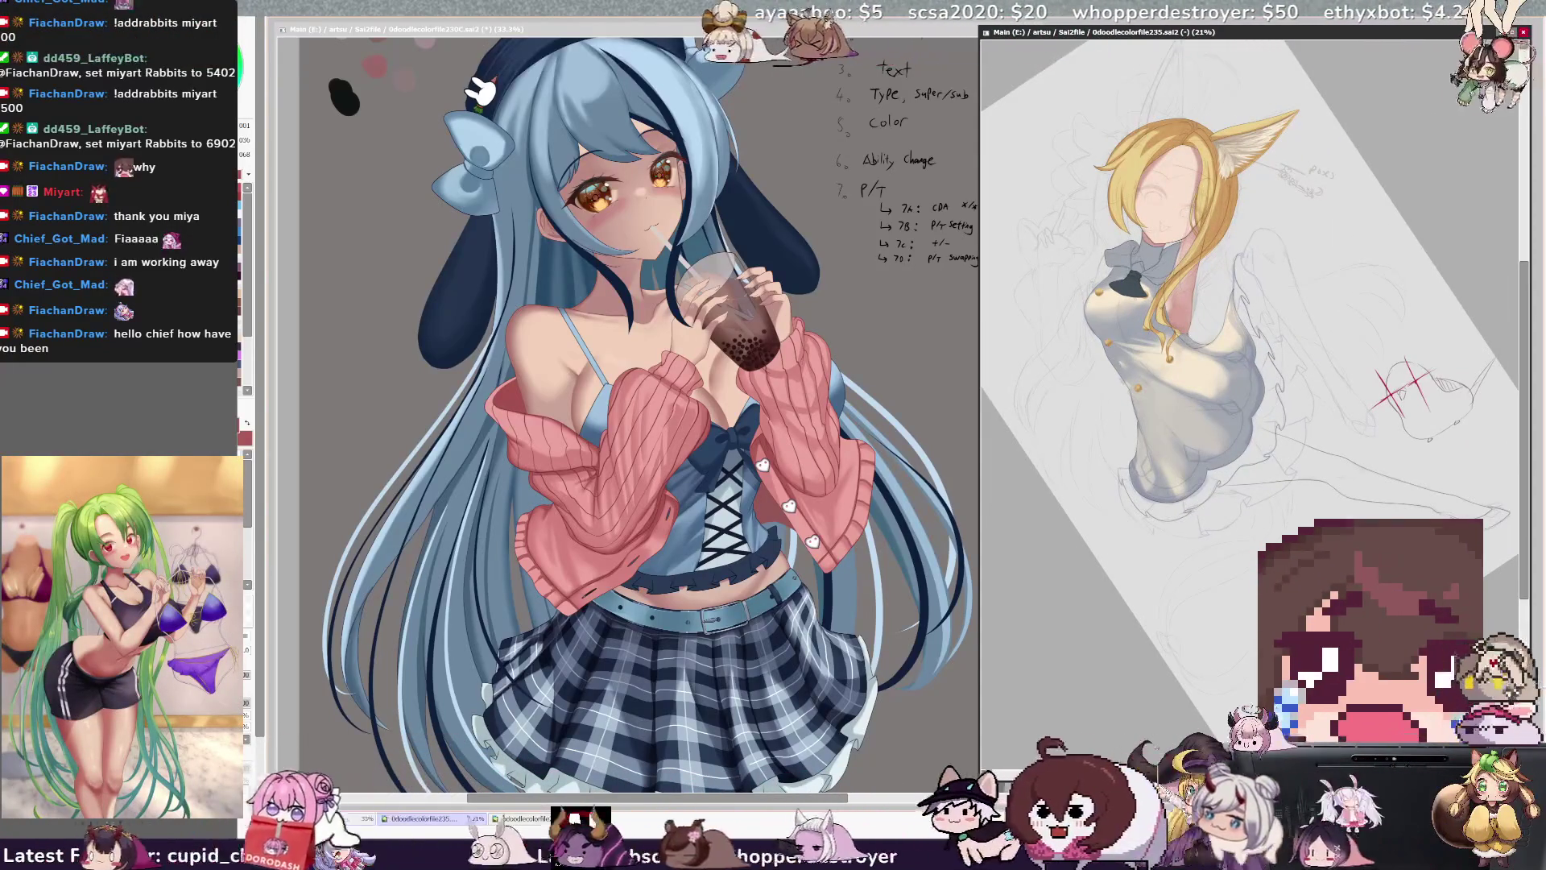
click(1041, 820)
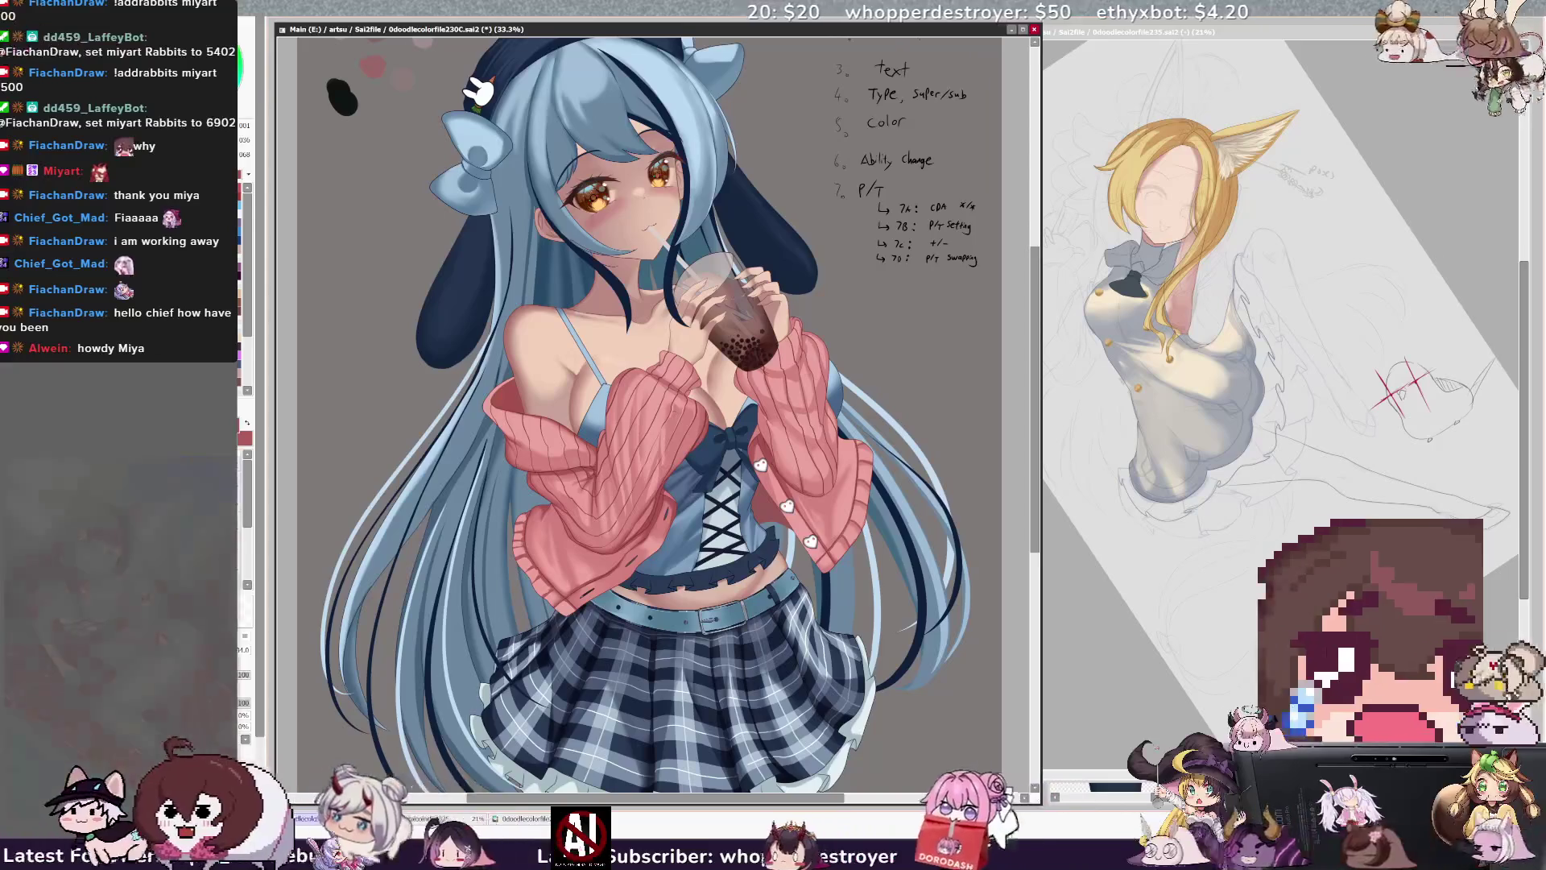
scroll(650, 402, down, 1)
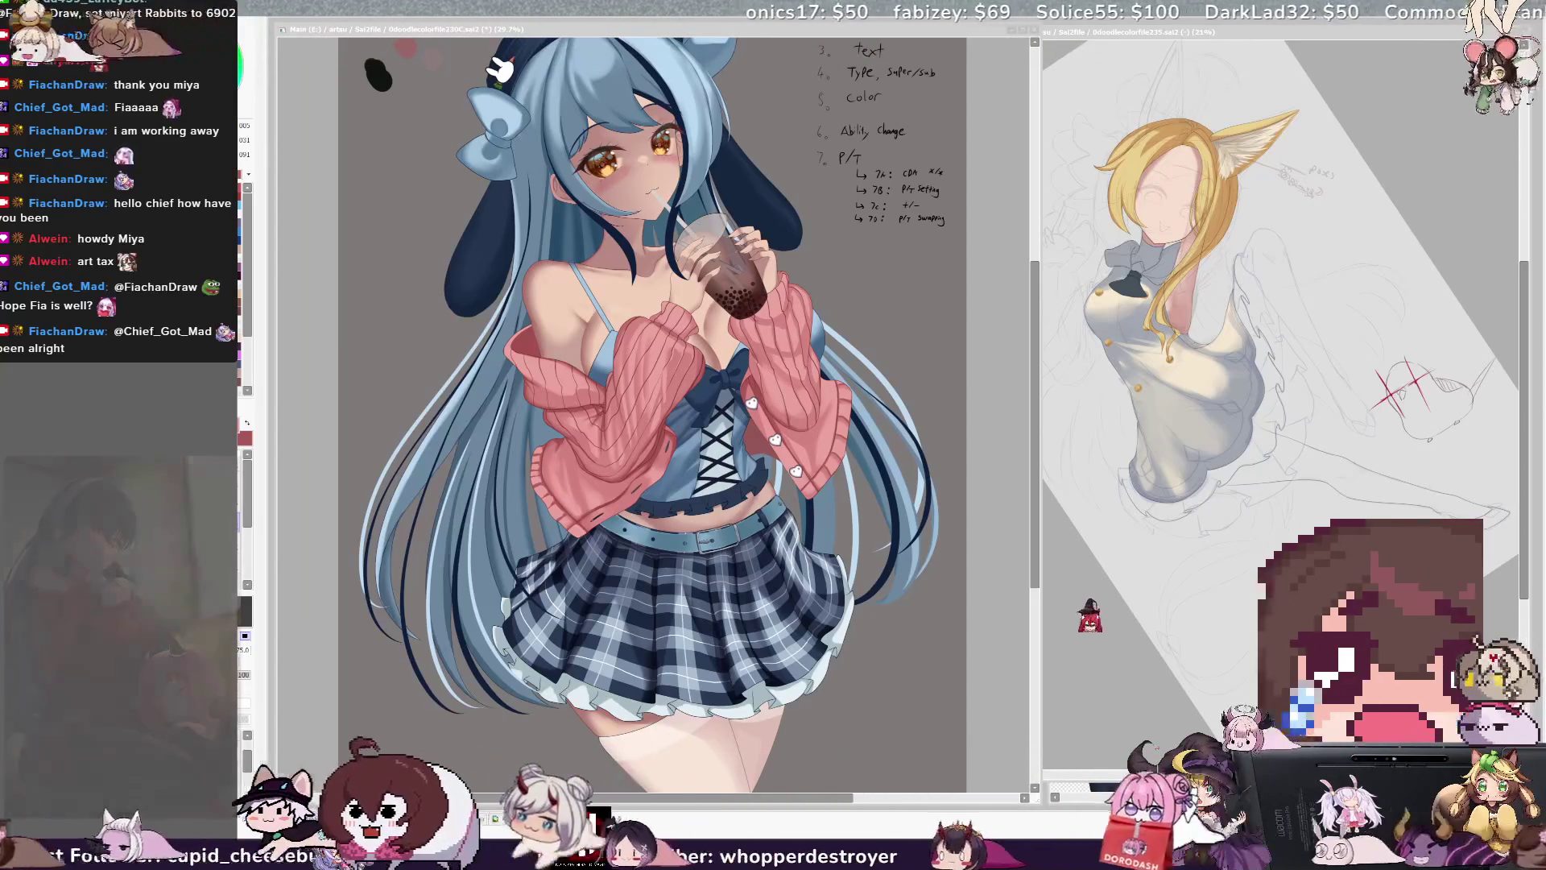
key(ctrl+Tab)
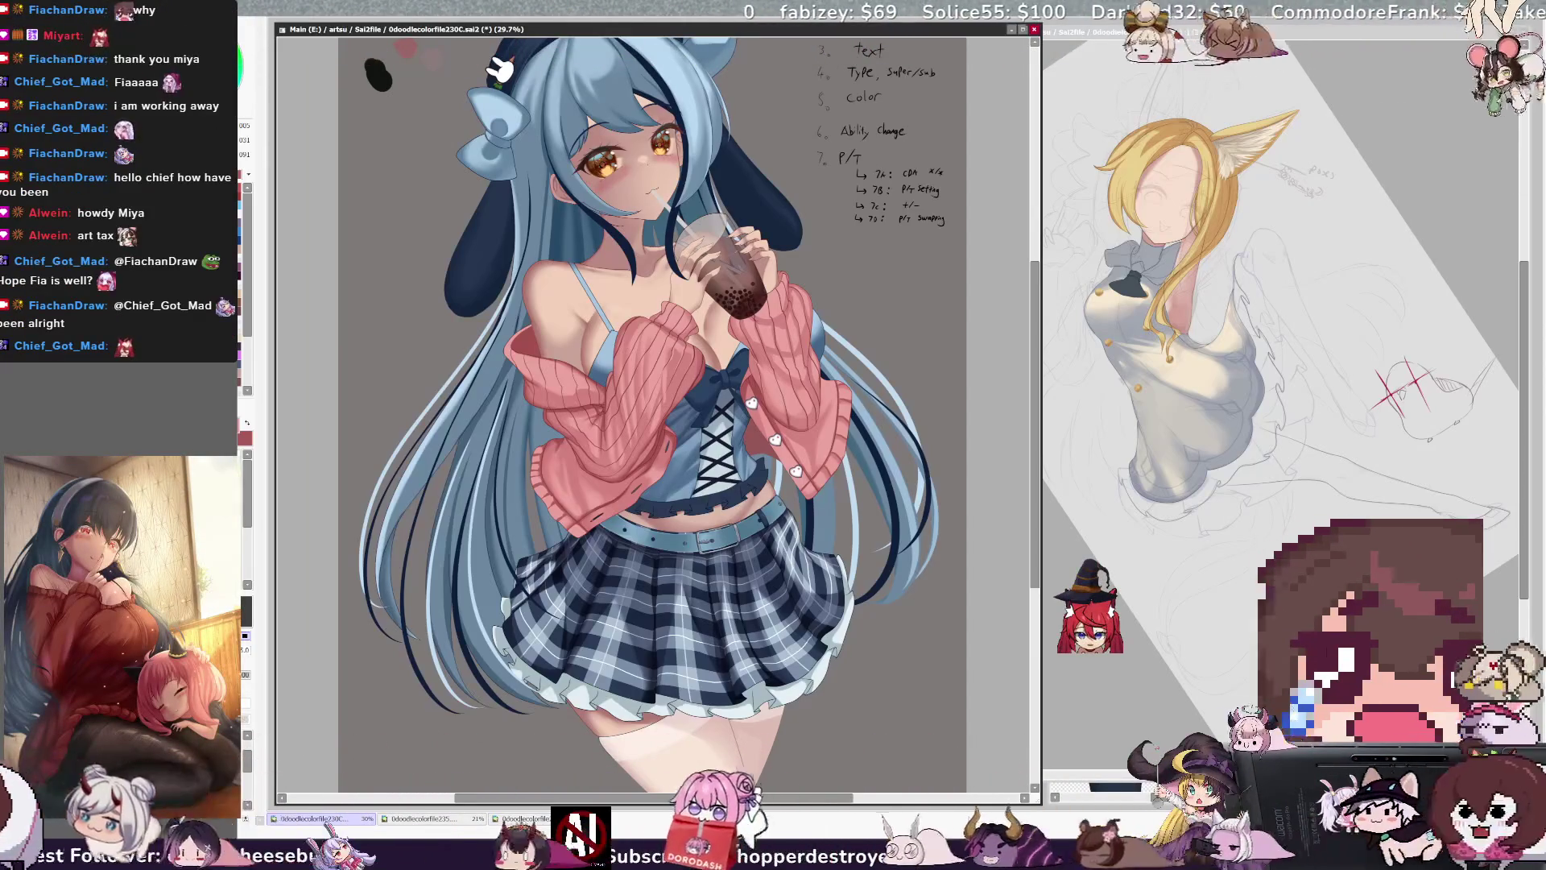
scroll(1034, 526, up, 2)
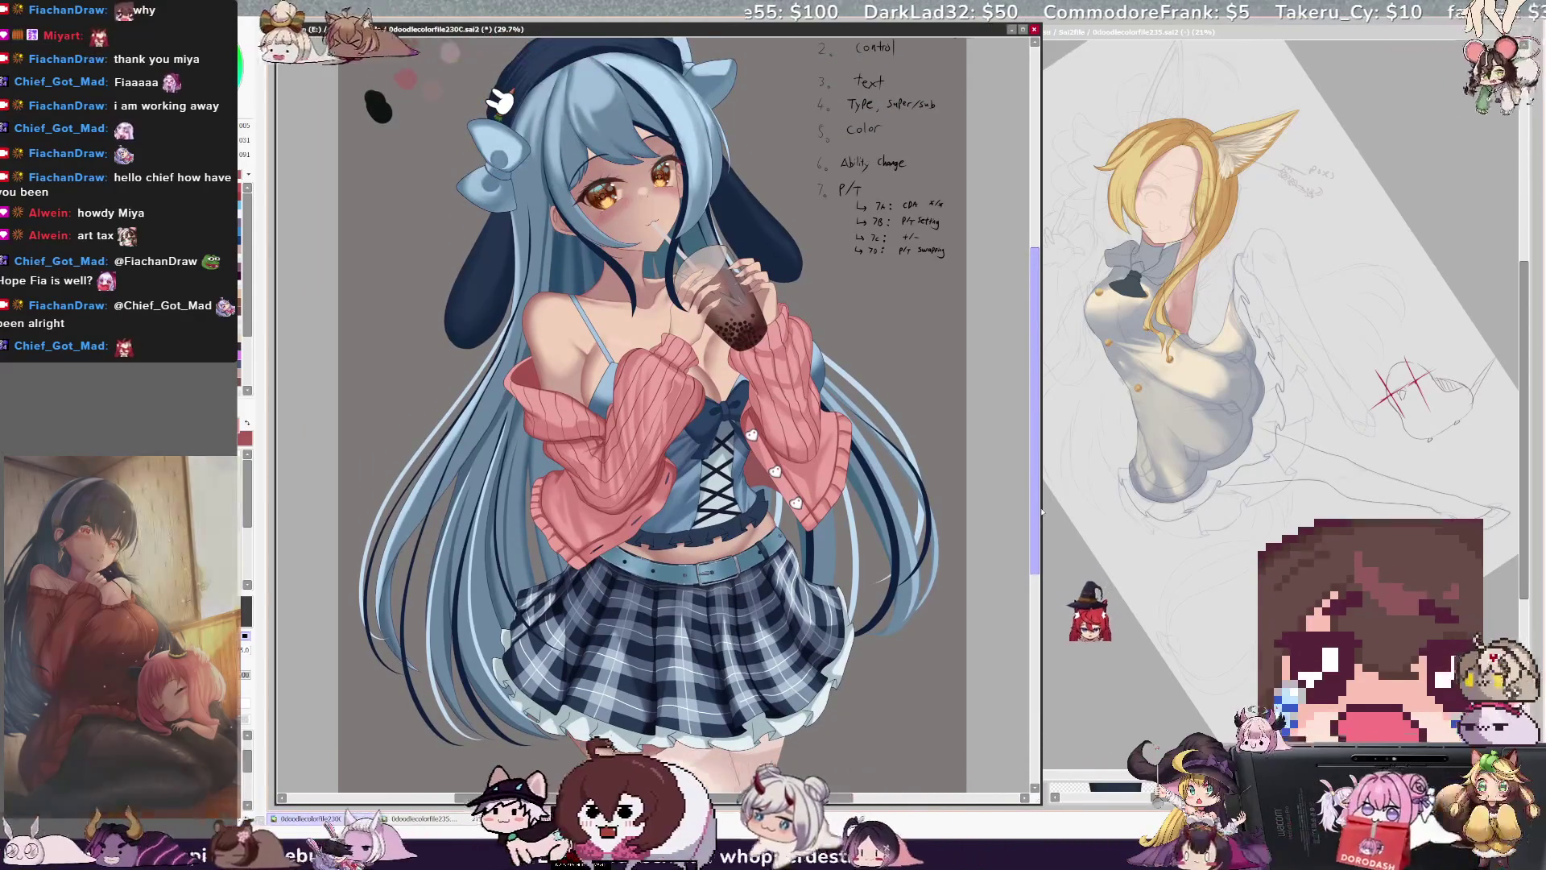
scroll(1039, 512, down, 1)
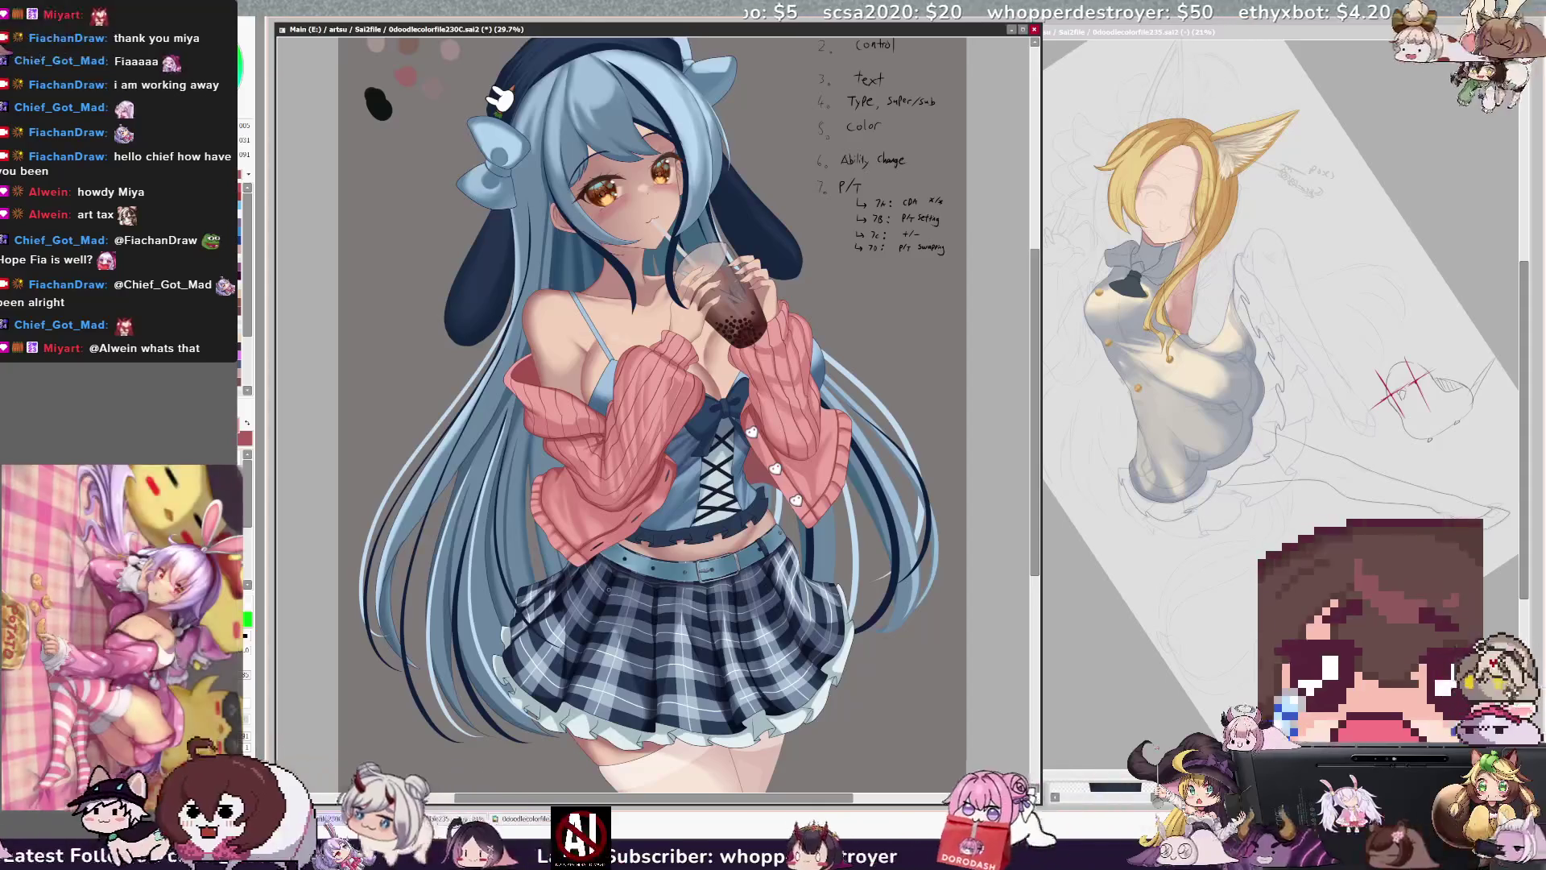
key(alt+Tab)
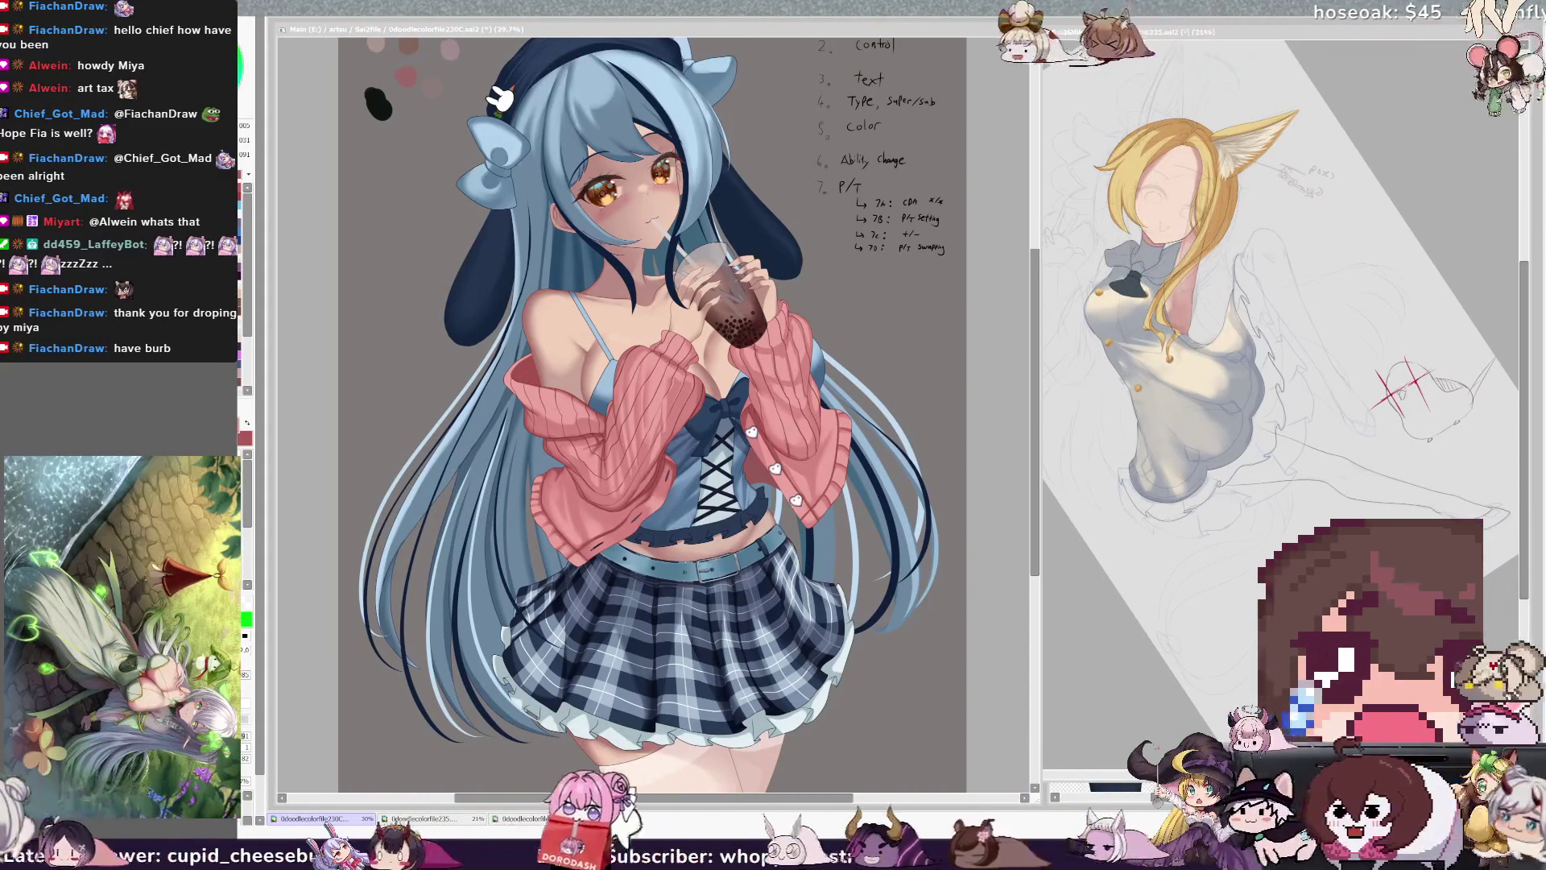
key(Delete)
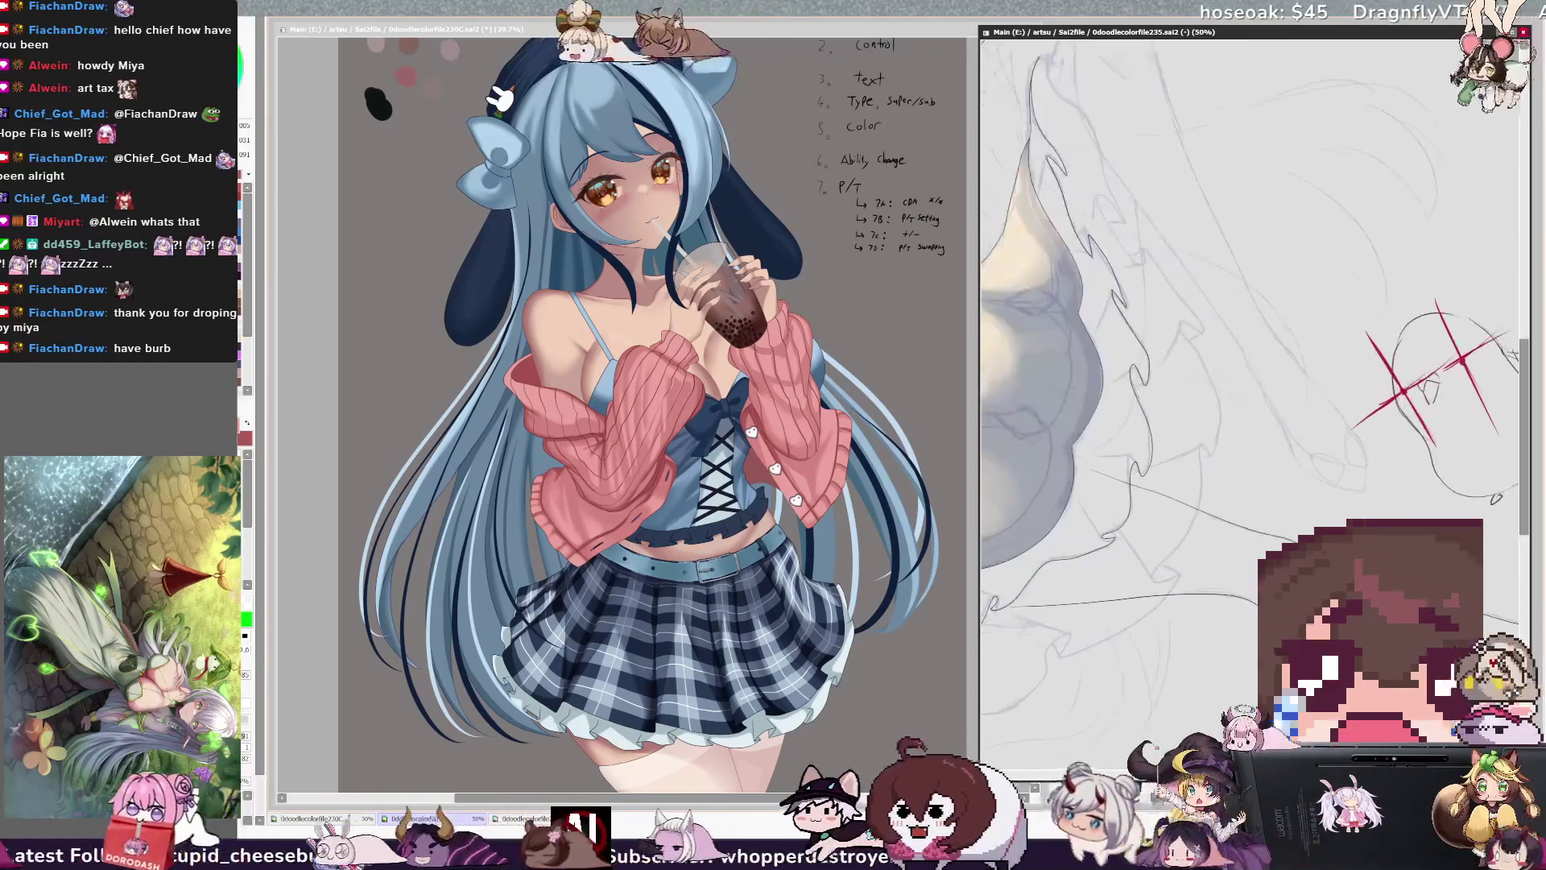
key(Delete)
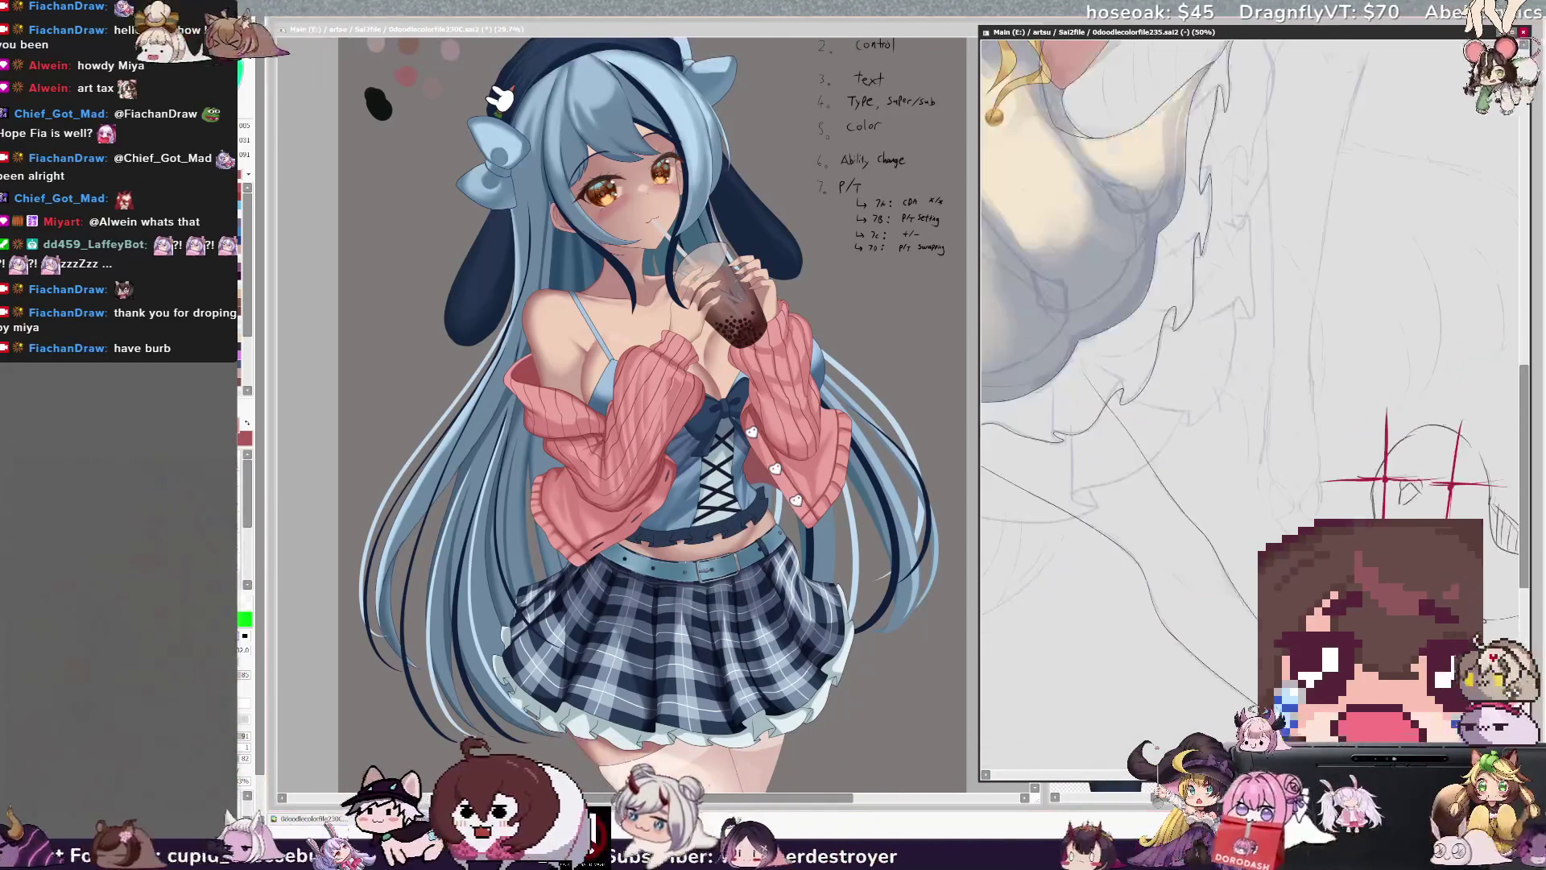
mouse_move(1385, 483)
mouse_down()
mouse_move(1312, 414)
mouse_move(1208, 225)
mouse_up()
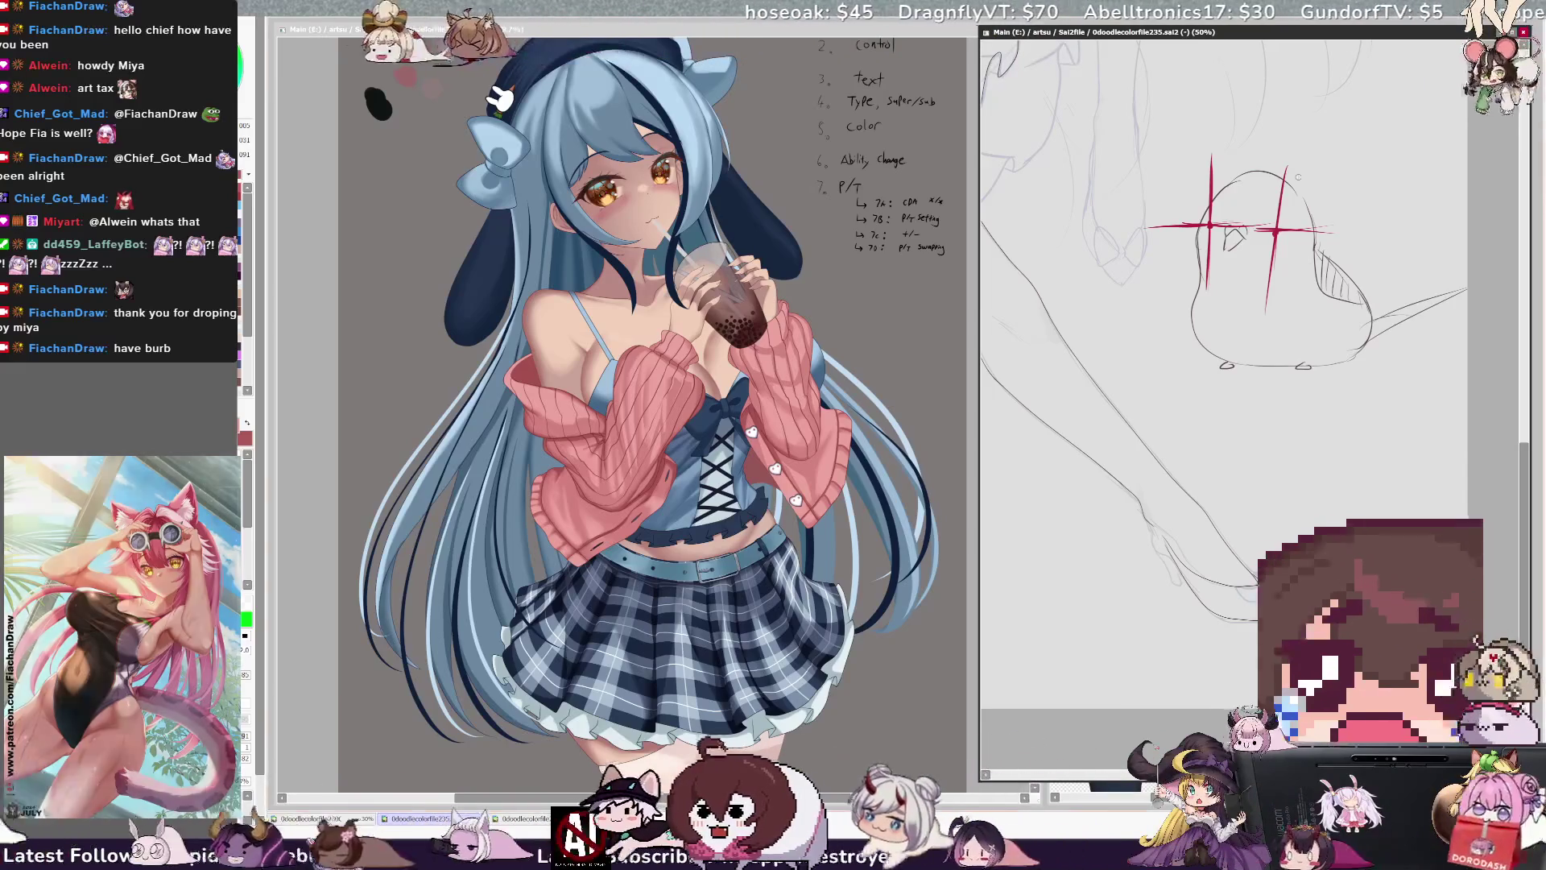
scroll(1186, 171, up, 3)
mouse_move(1185, 171)
mouse_down()
mouse_move(1318, 201)
mouse_move(1245, 224)
mouse_up()
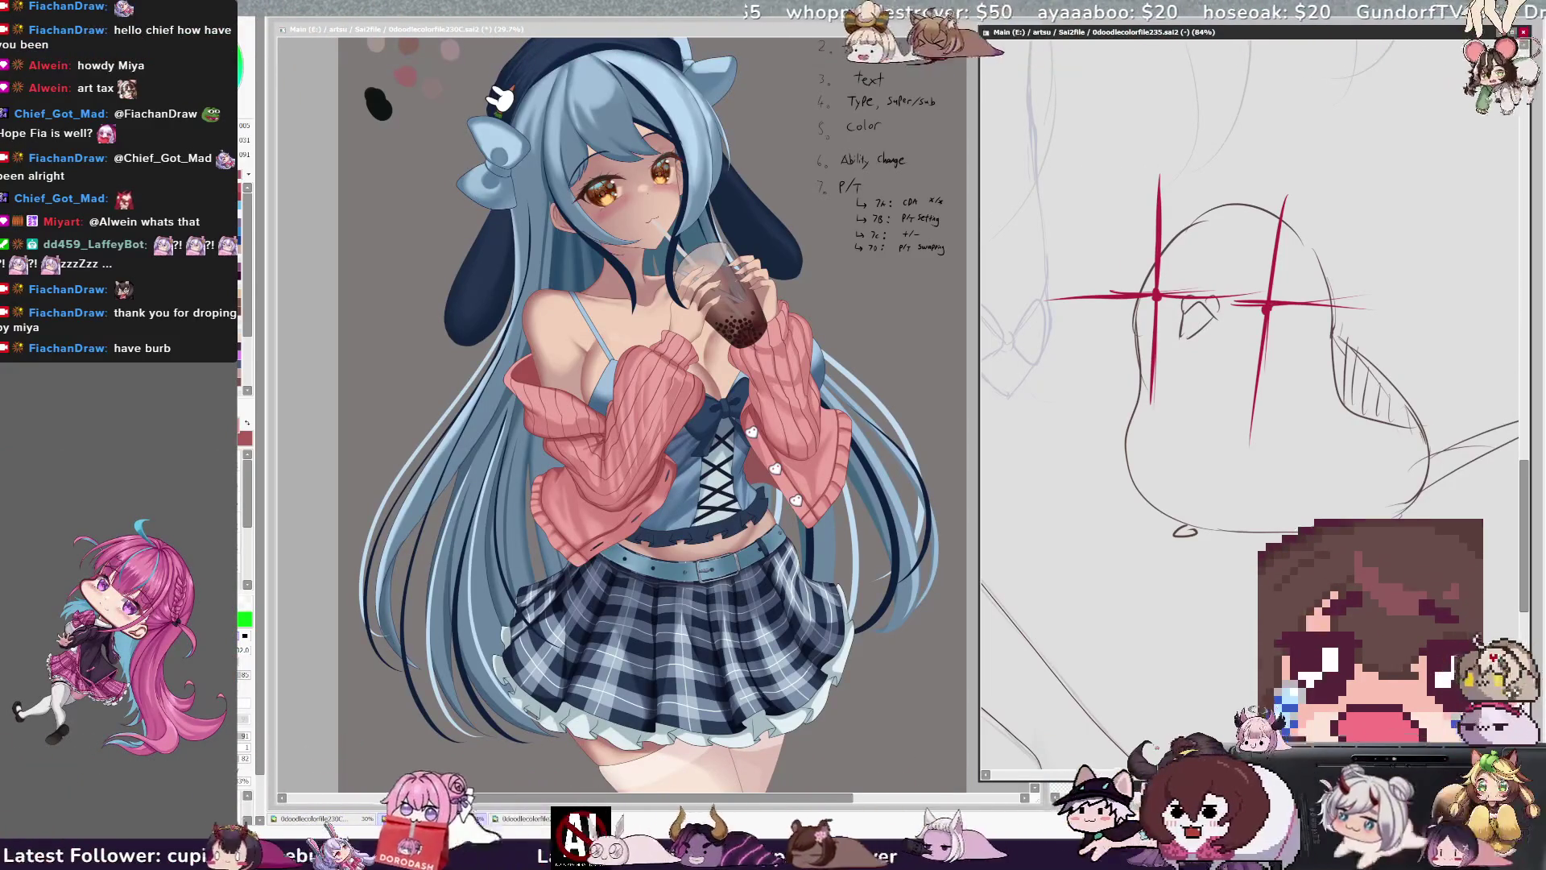
drag(976, 403, 1038, 403)
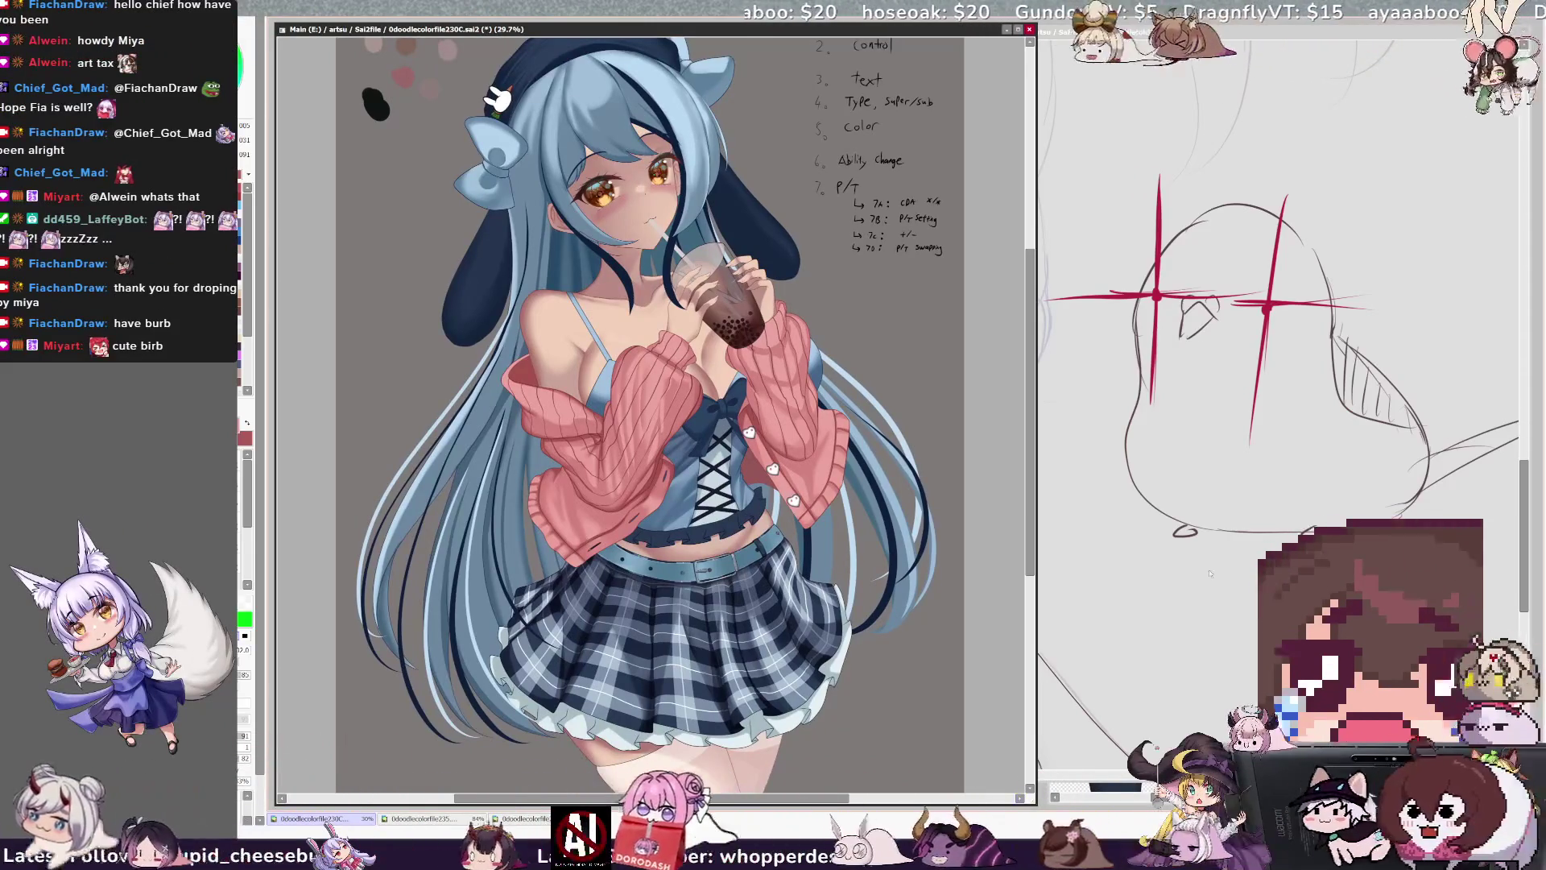
click(1230, 168)
scroll(1127, 185, down, 5)
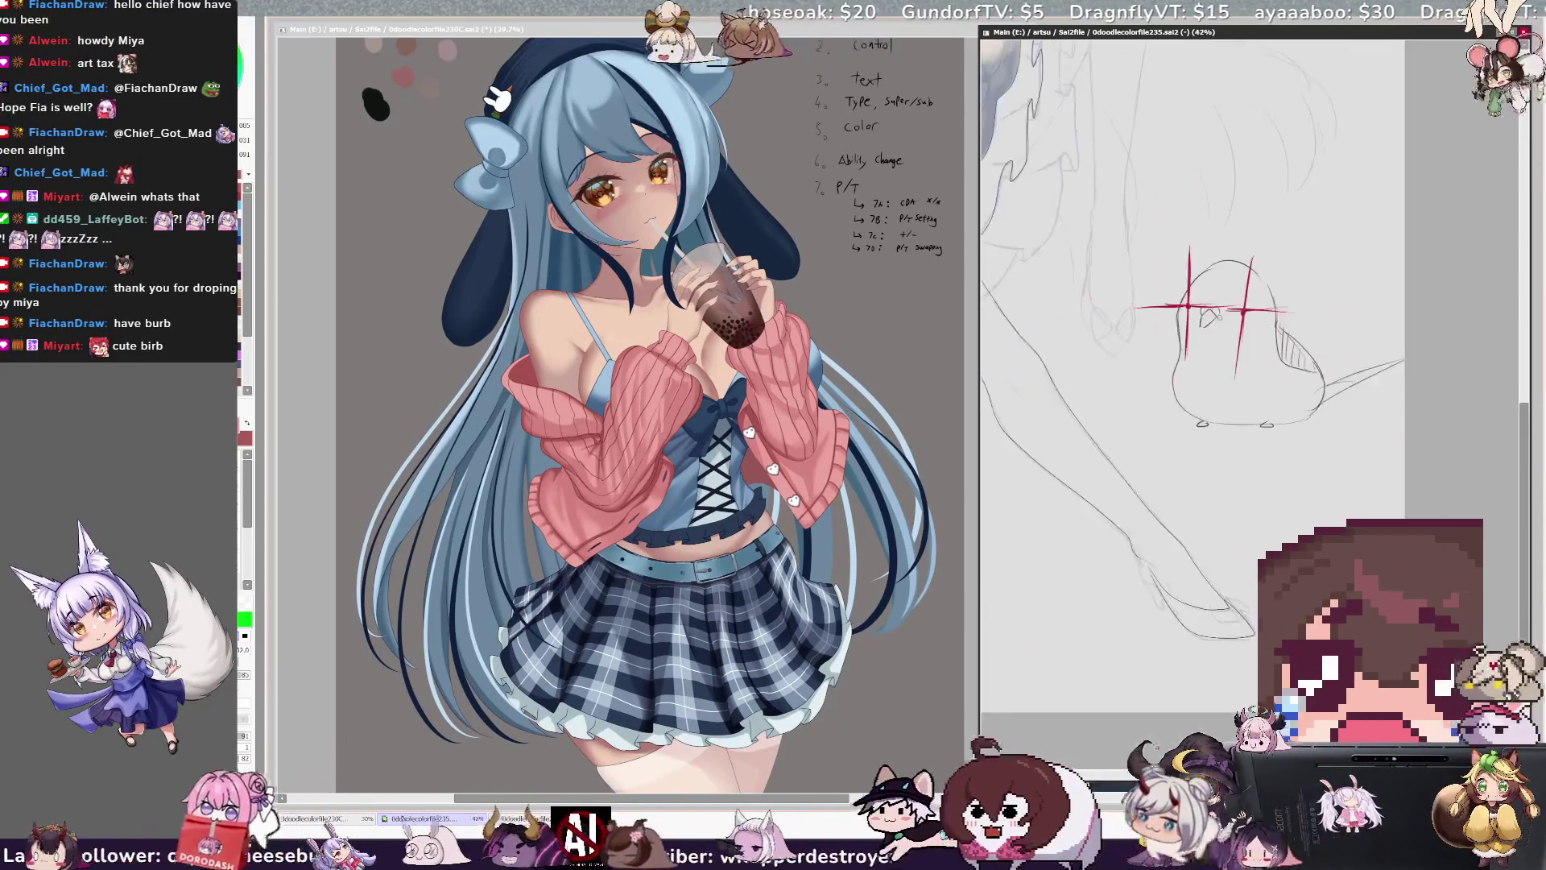
scroll(1049, 196, up, 3)
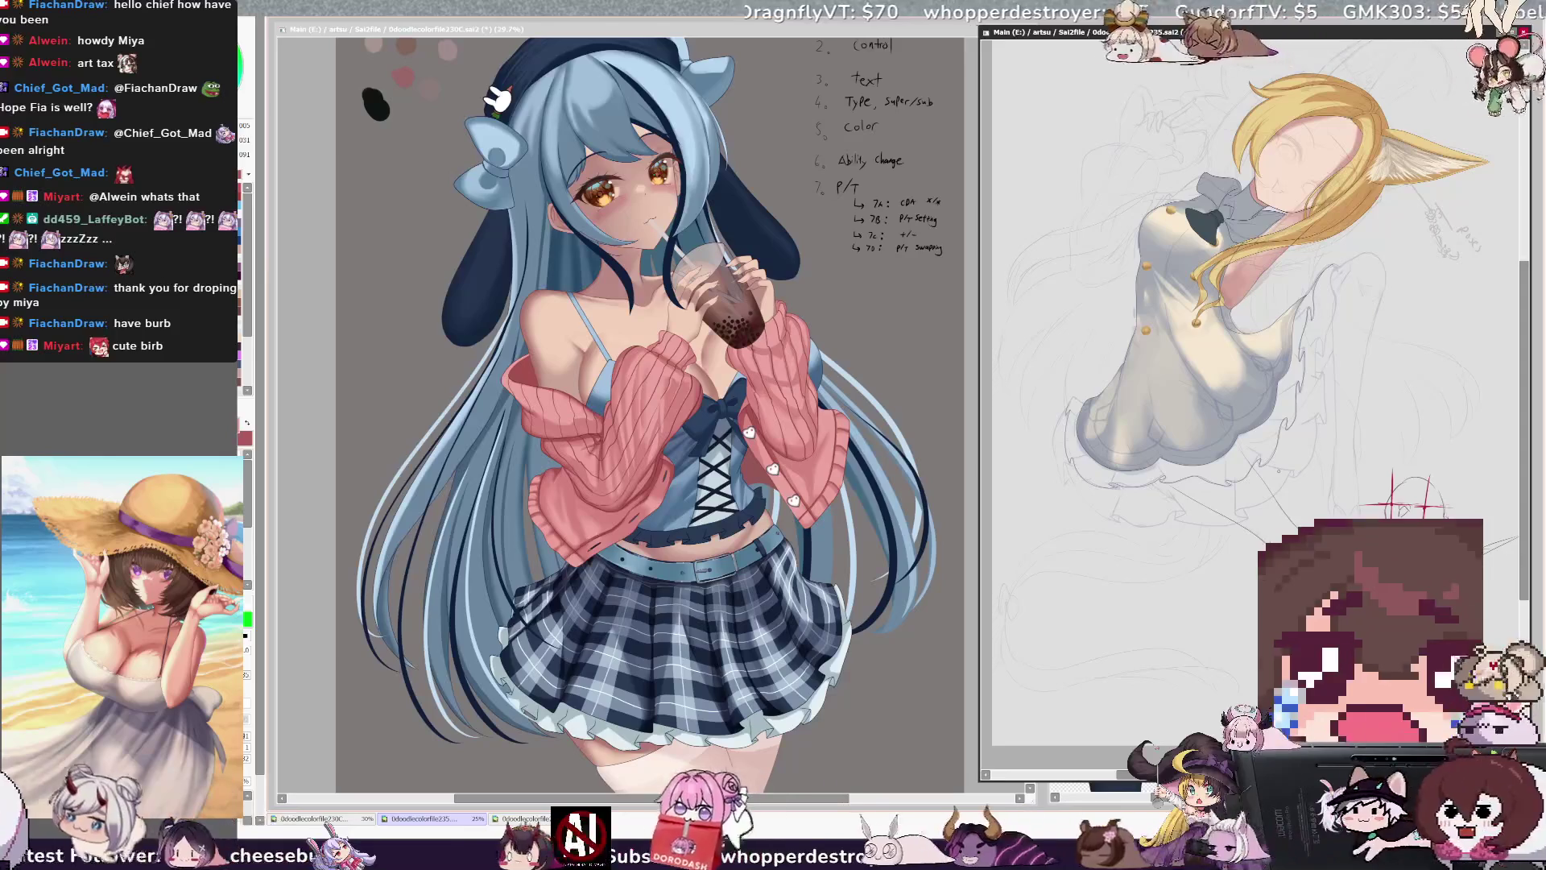
click(855, 722)
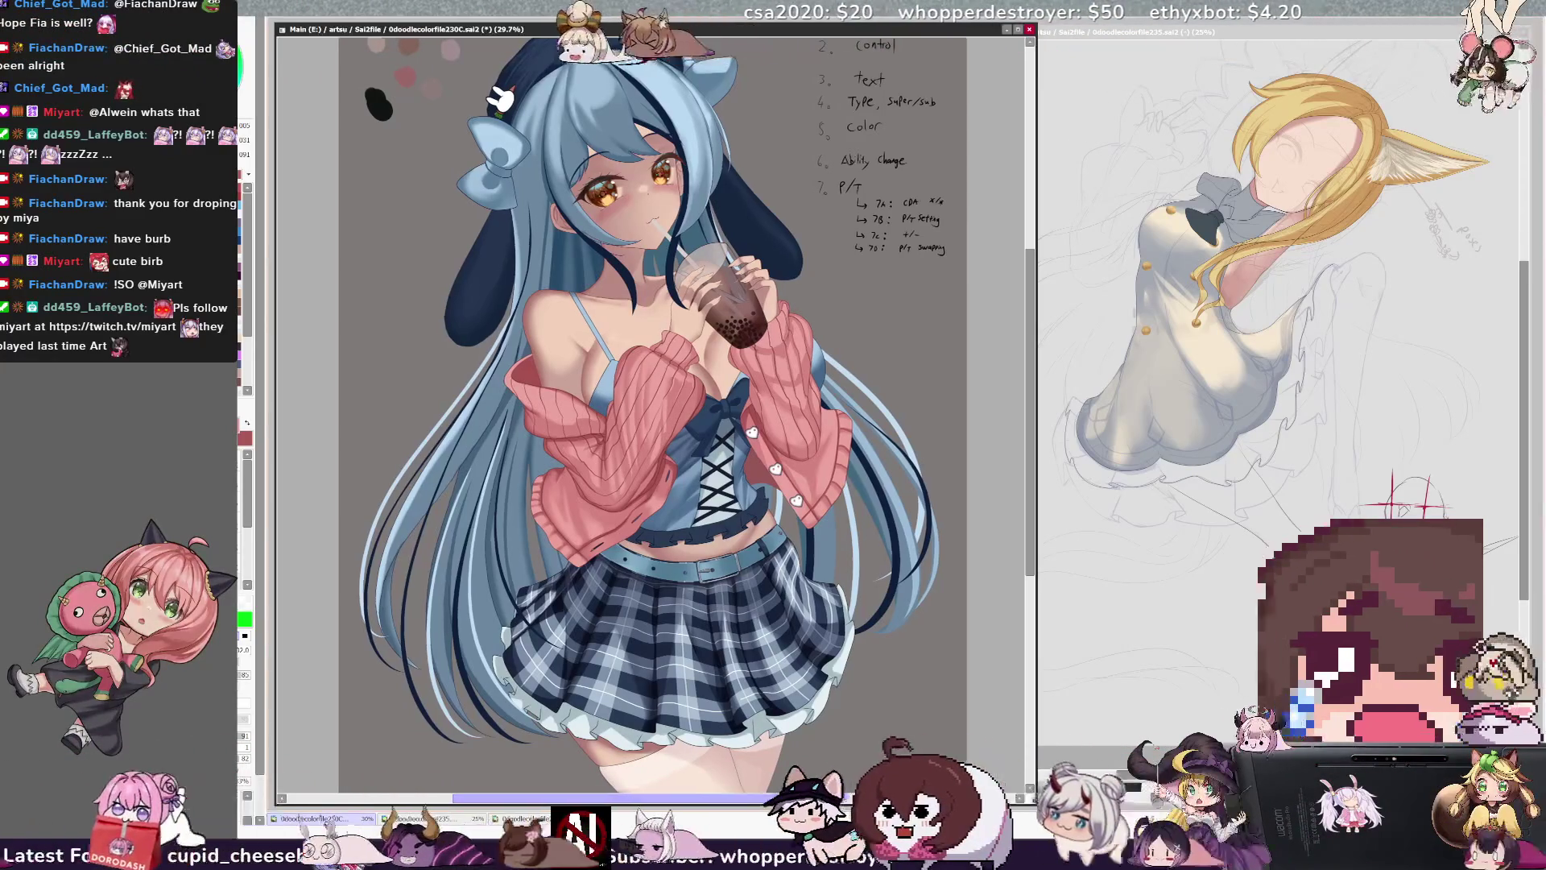
- Paint over the girl's face with the Selection Pen and switch to the brush to activate the selection
scroll(310, 463, up, 1)
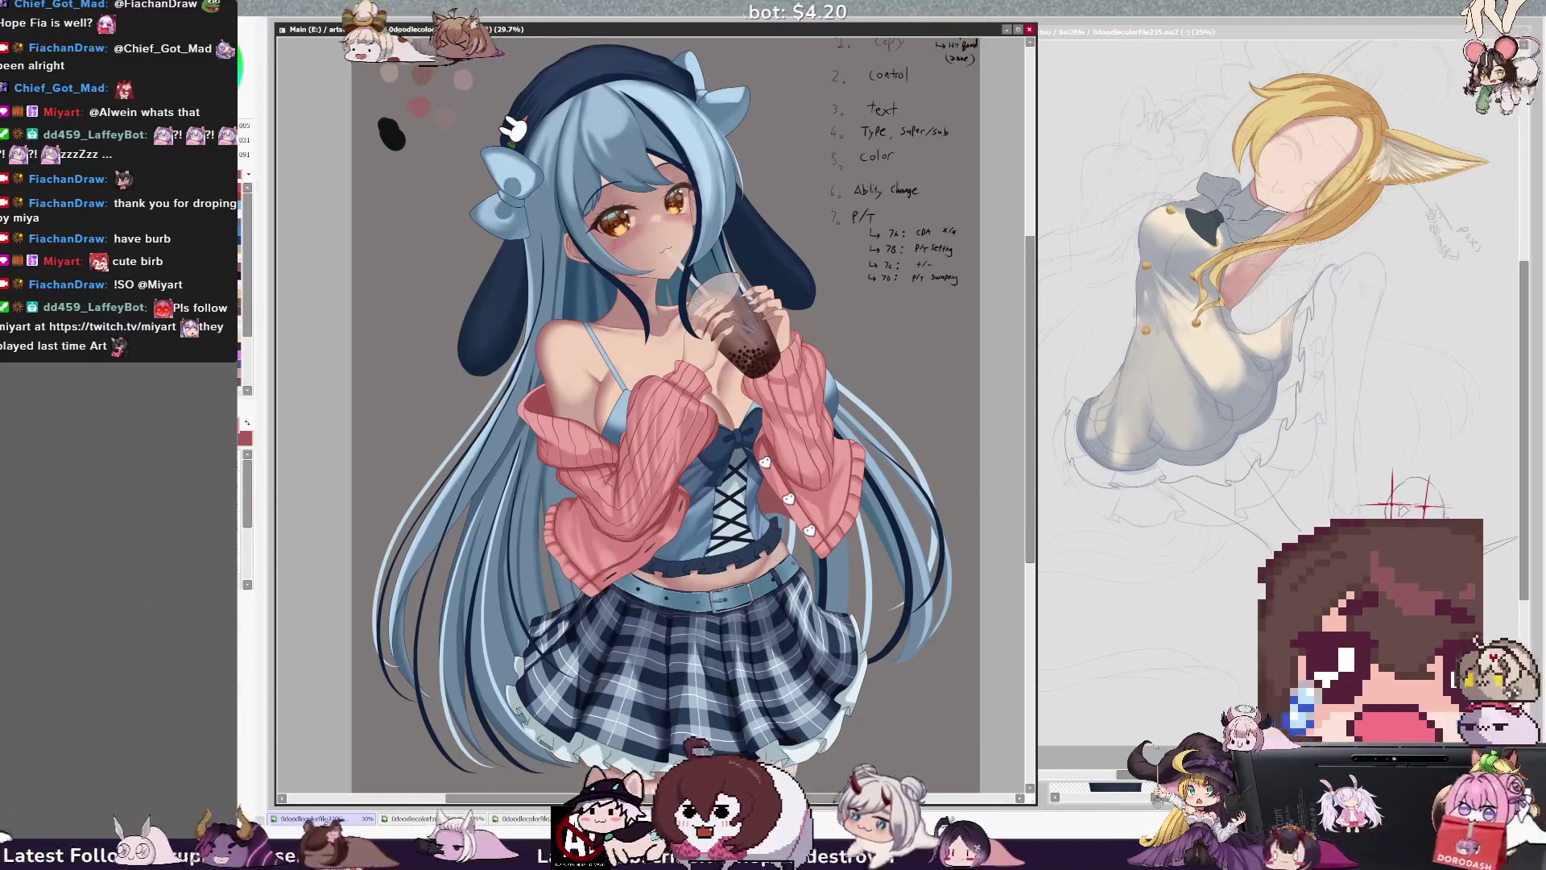
click(683, 234)
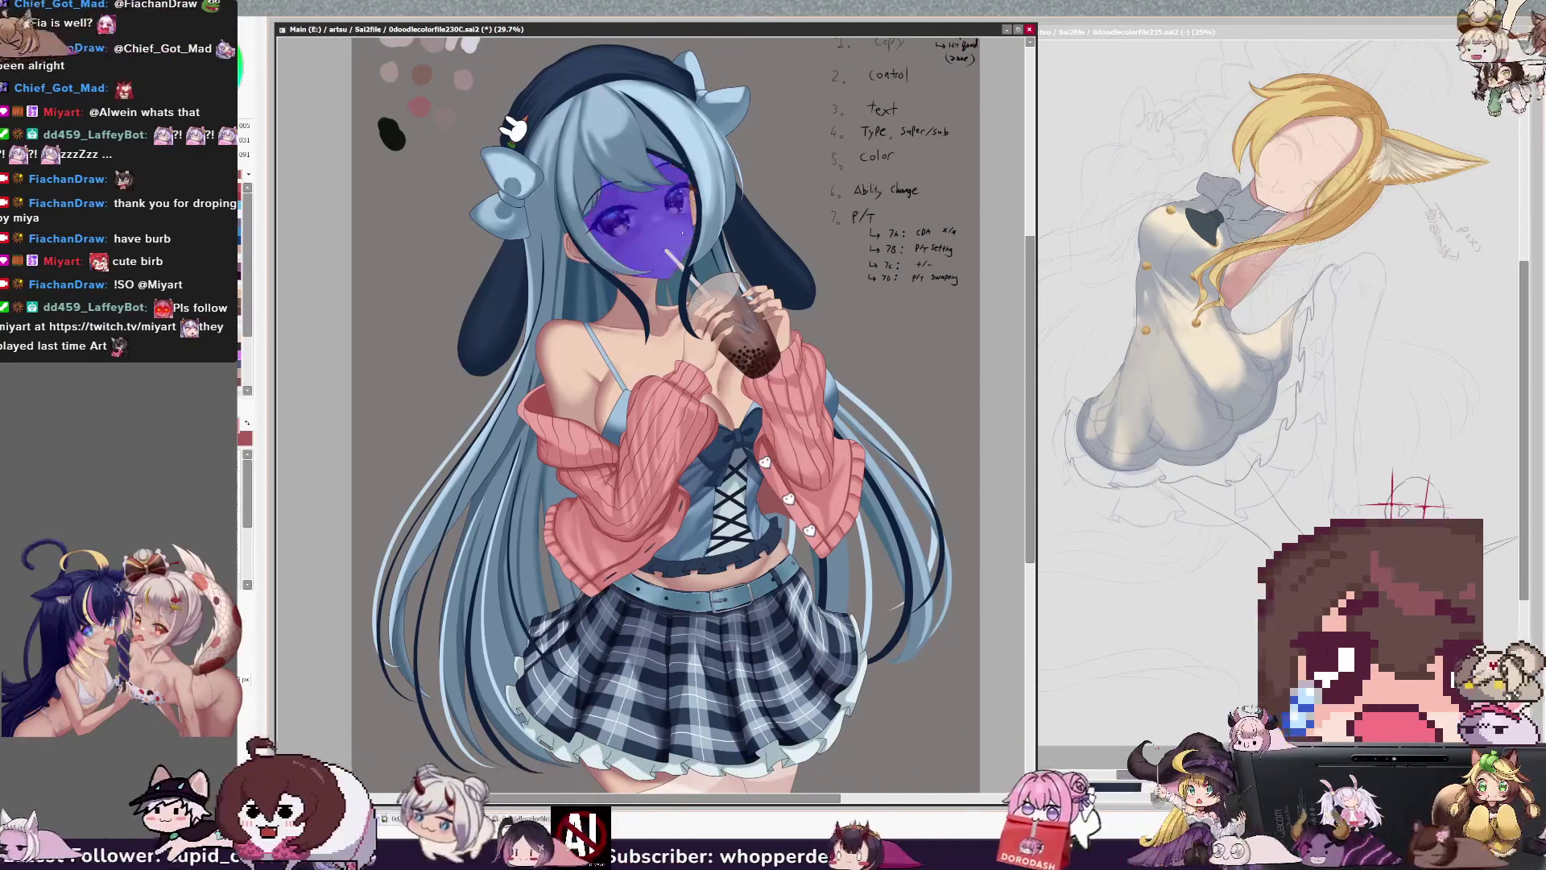
key(b)
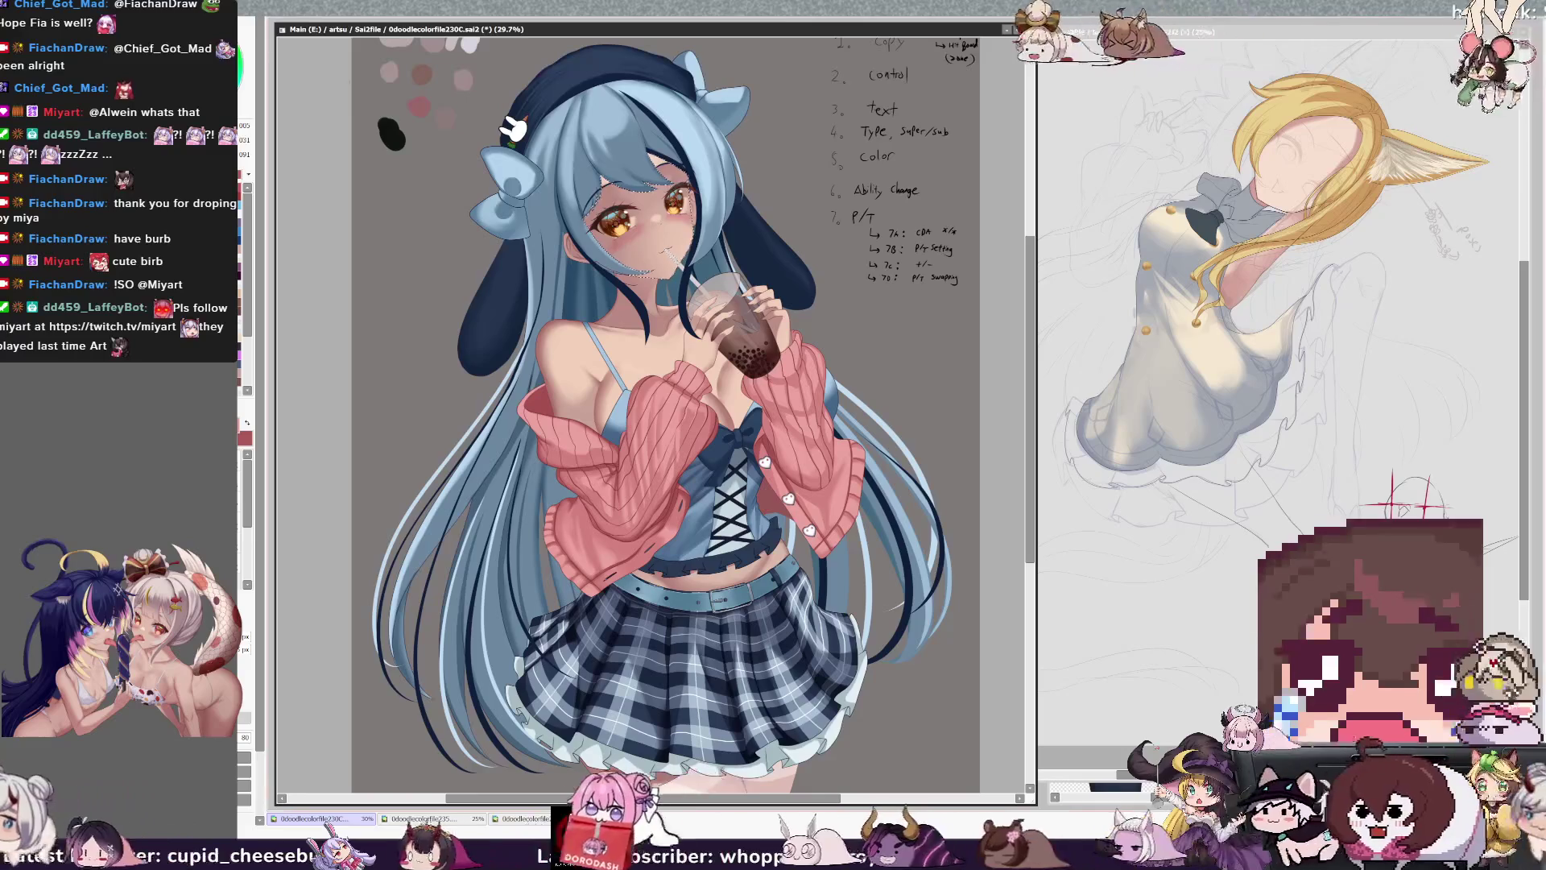
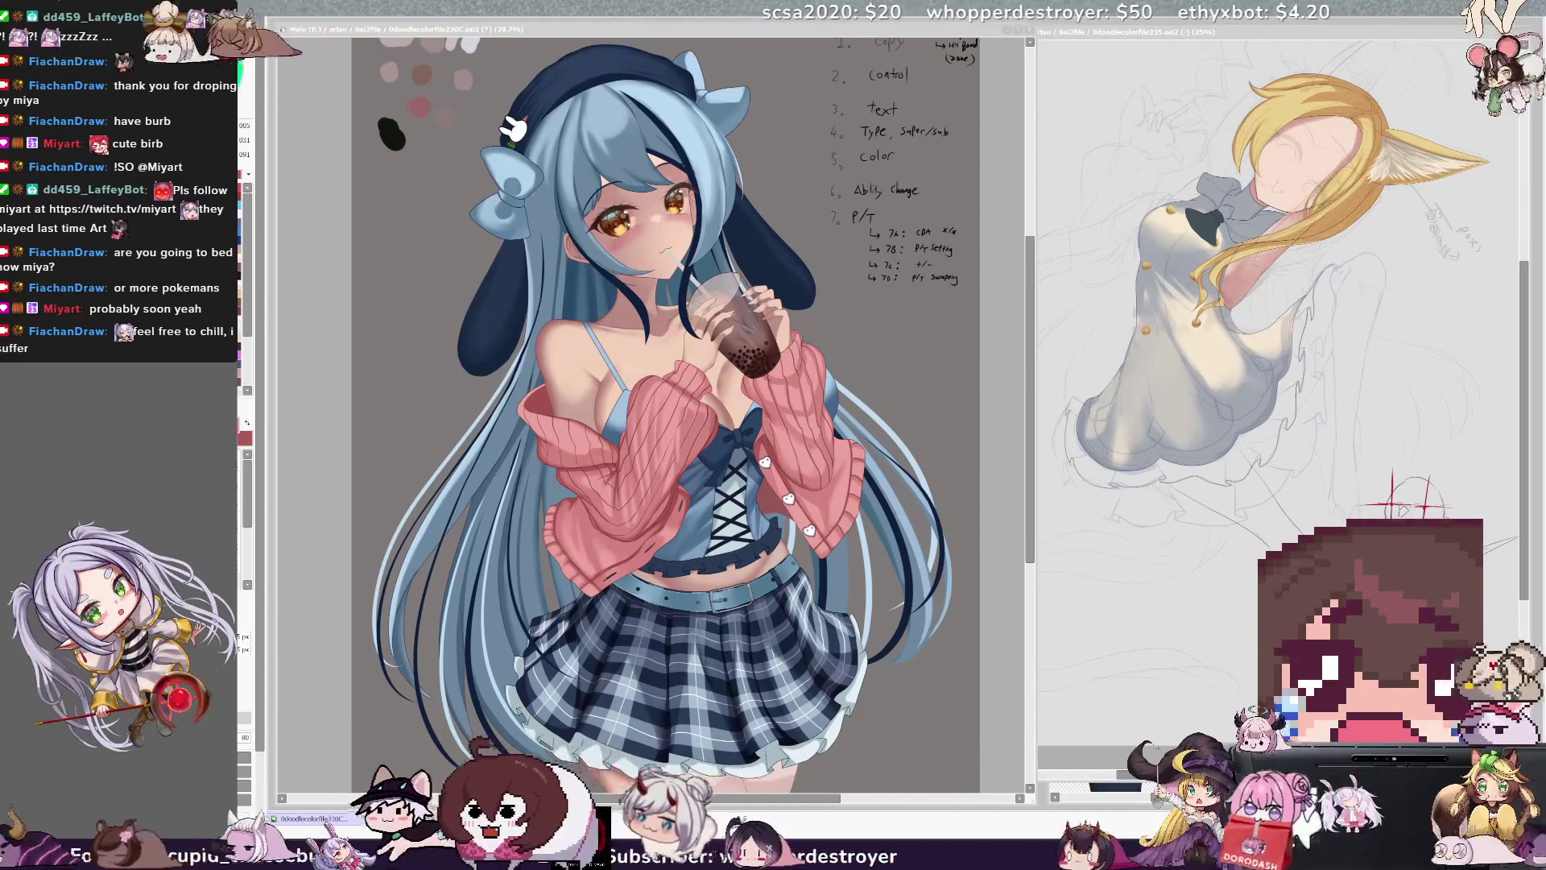
- Open a second view of 0doodlecolorfile230Model-B.psd as a stocking reference beside the main illustration
key(alt+Tab)
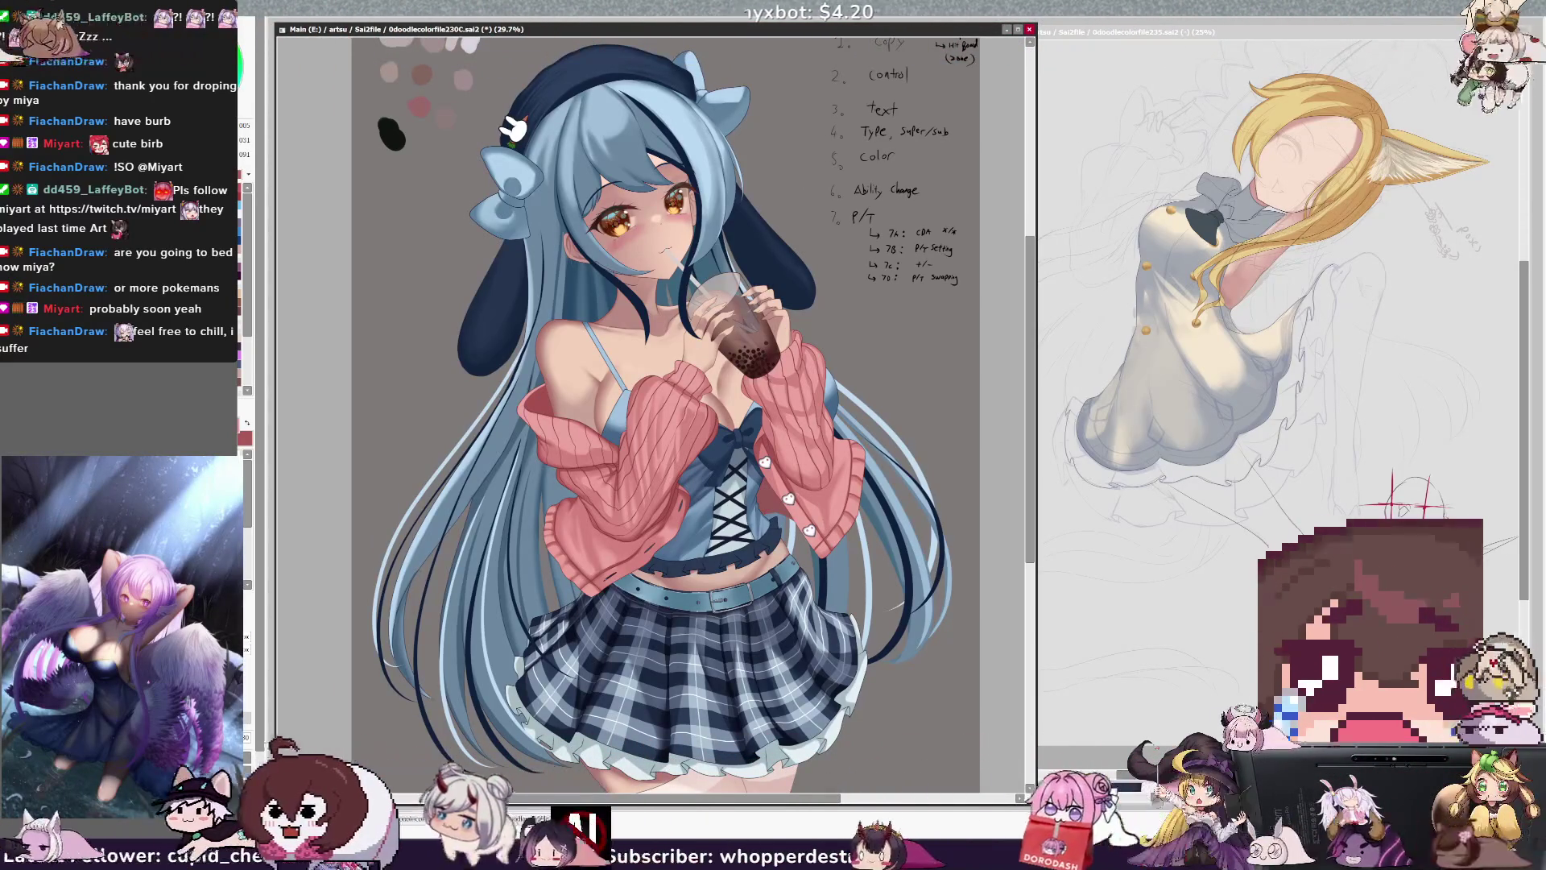
scroll(1028, 278, up, 2)
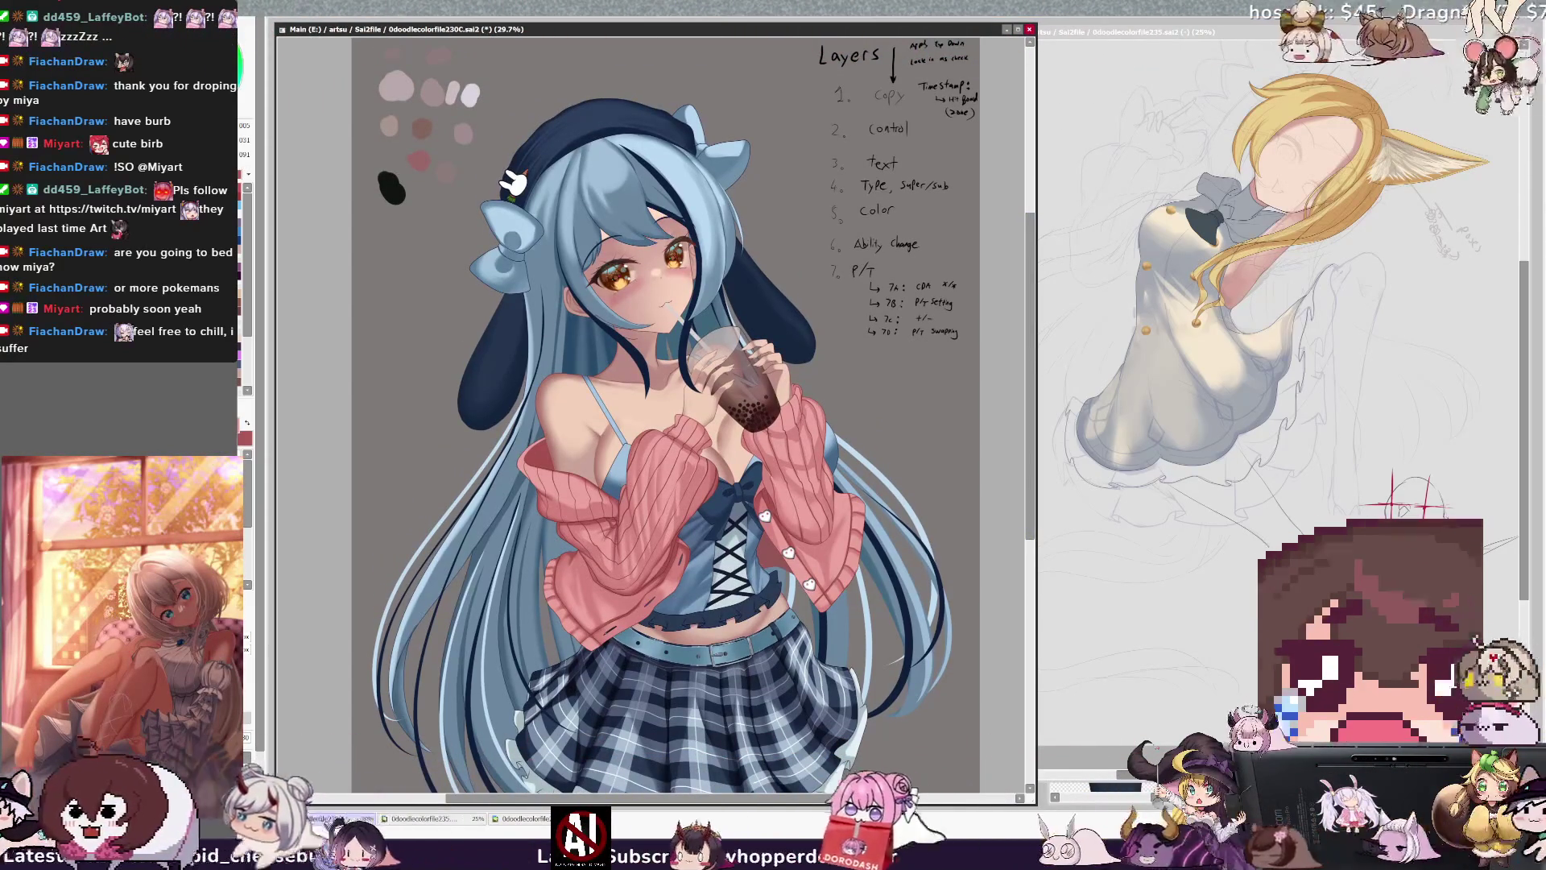
drag(1028, 417, 1028, 456)
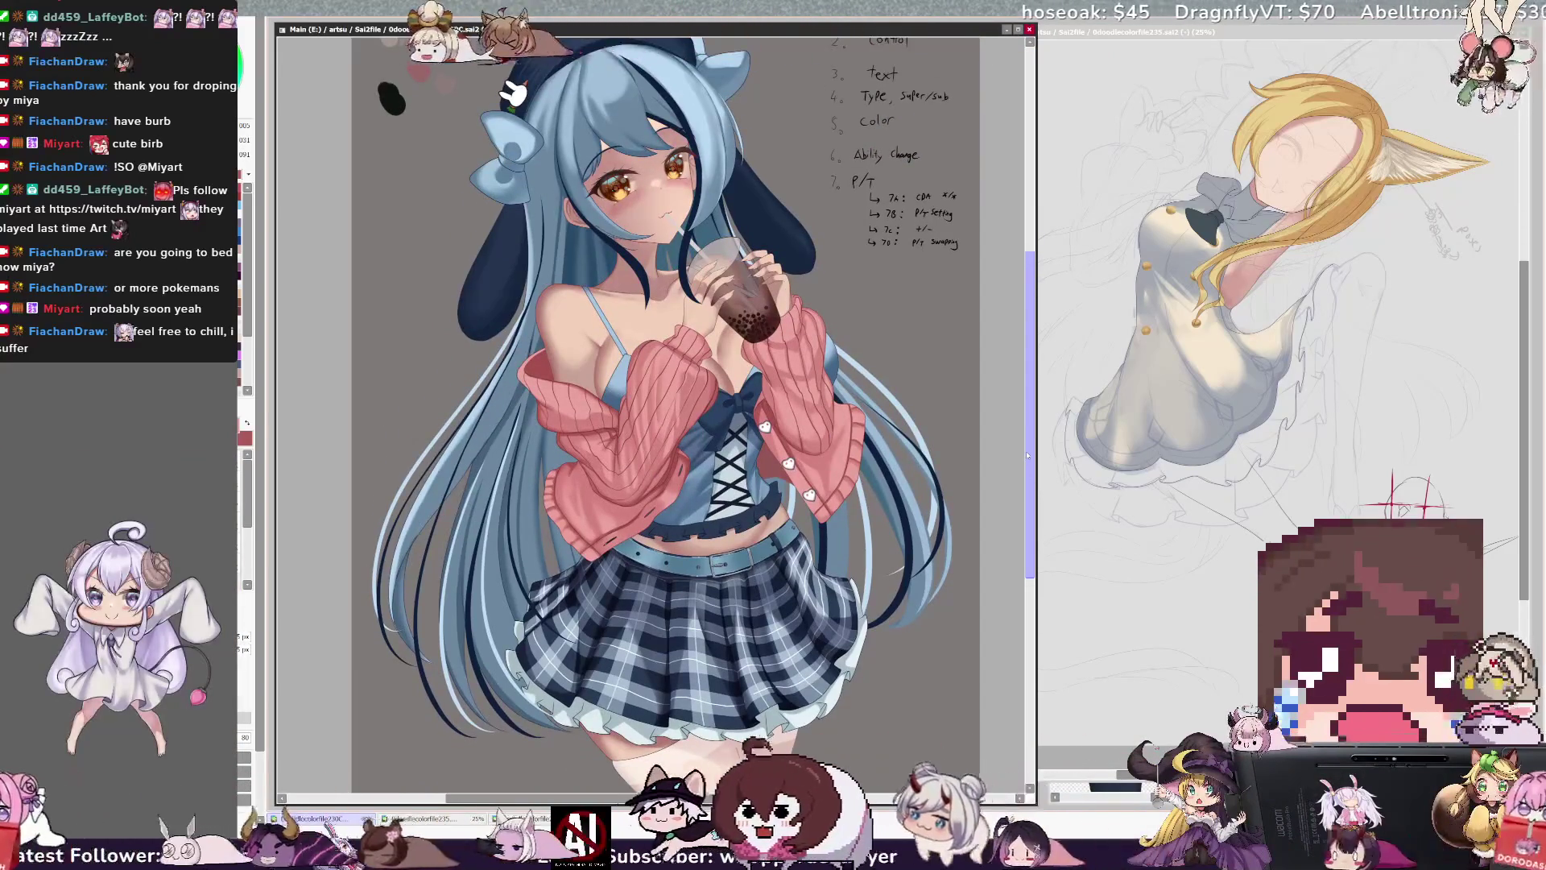
key(ctrl+Tab)
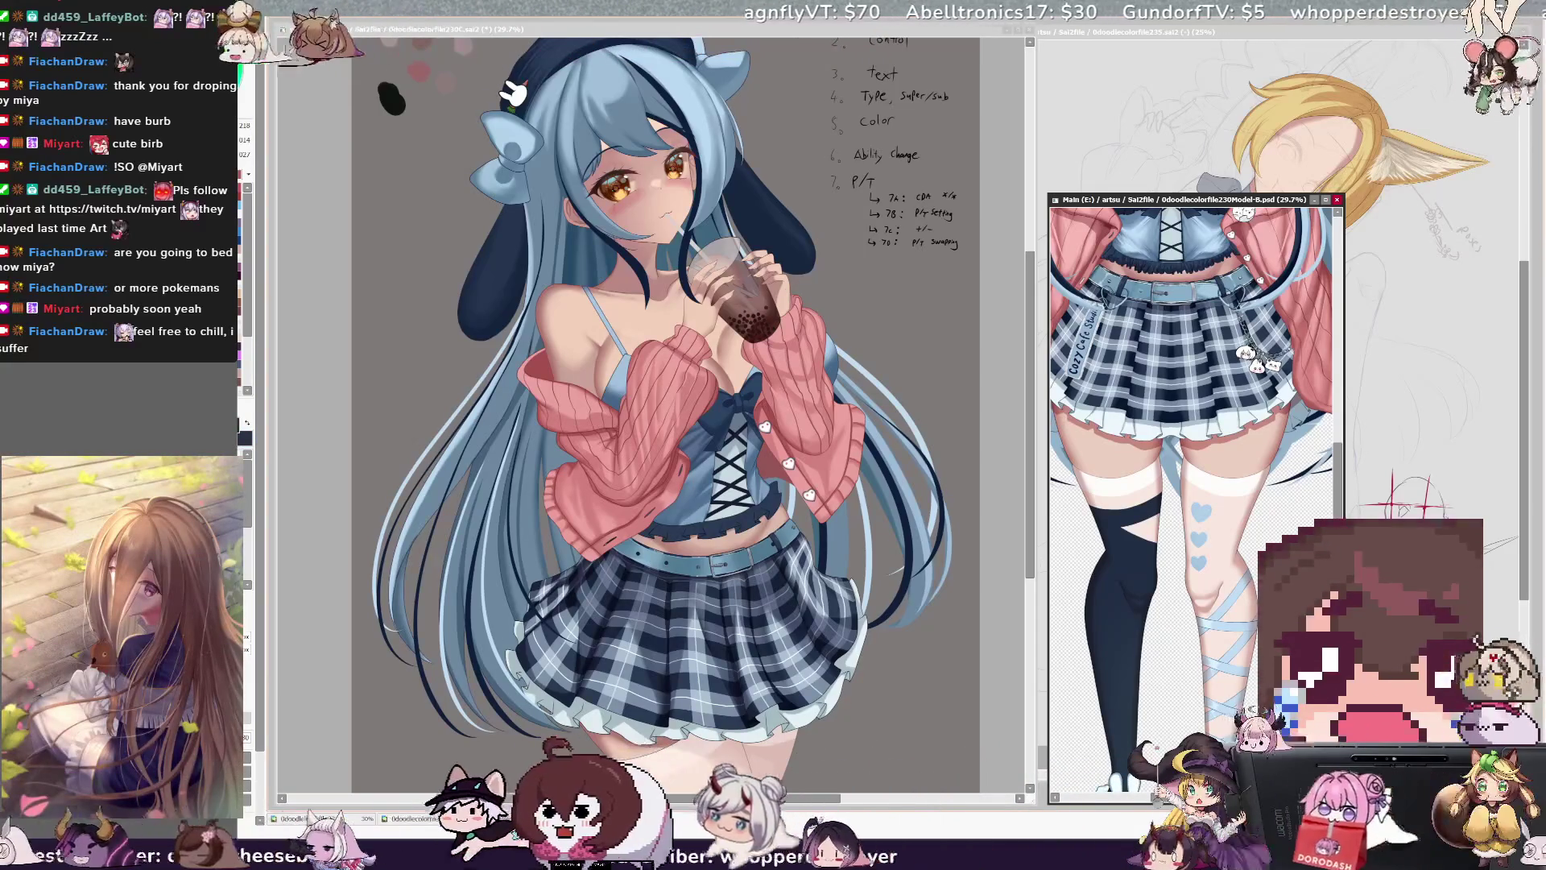
click(962, 38)
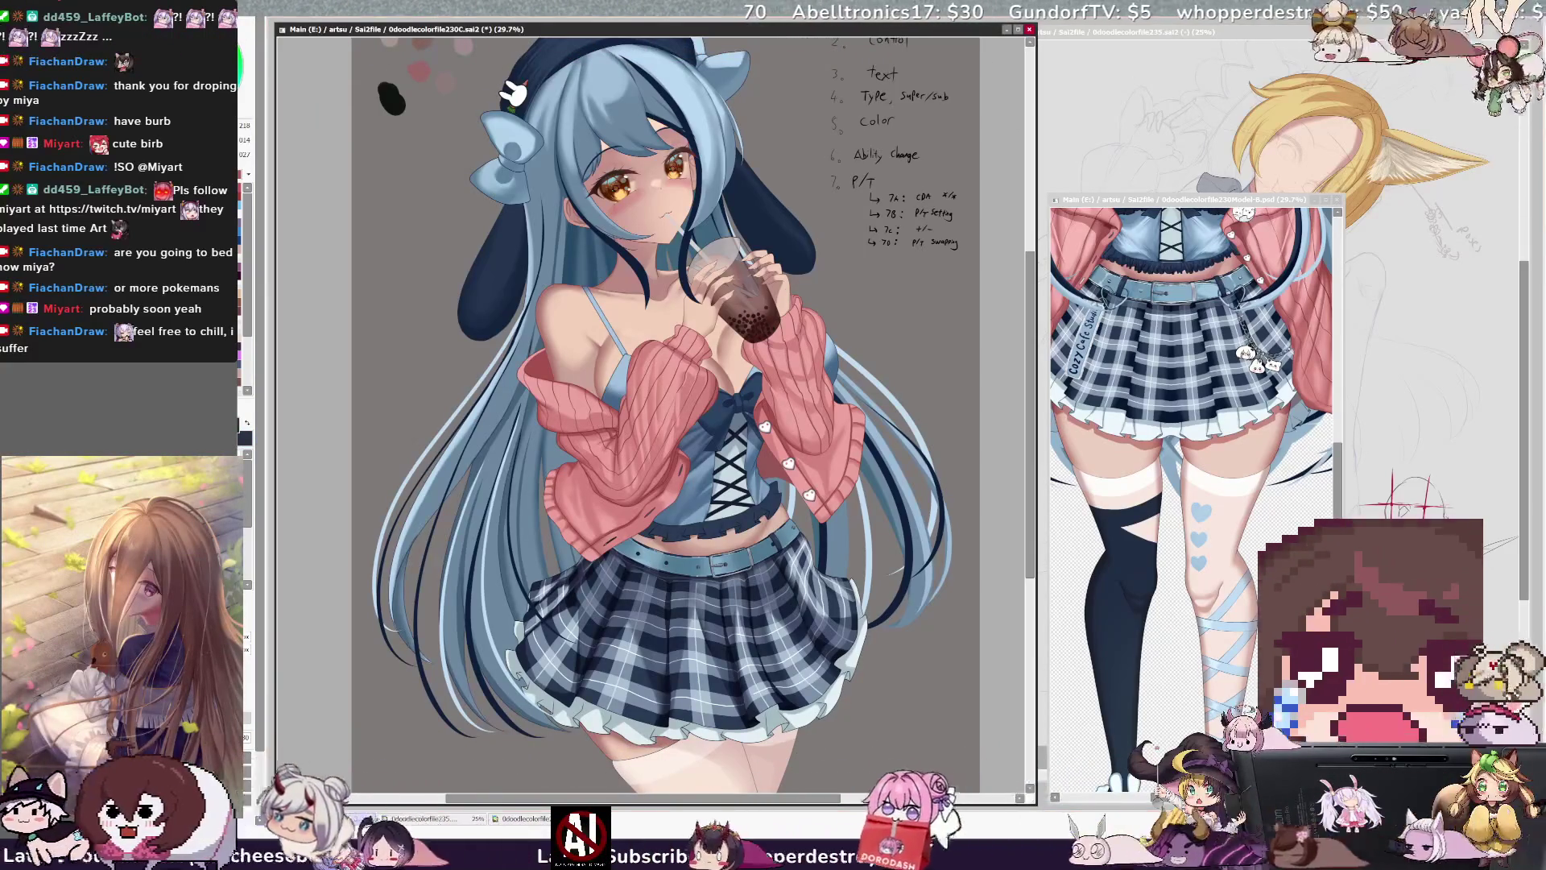
- Magic-wand select the grey background and left thigh area below the skirt
scroll(665, 386, down, 3)
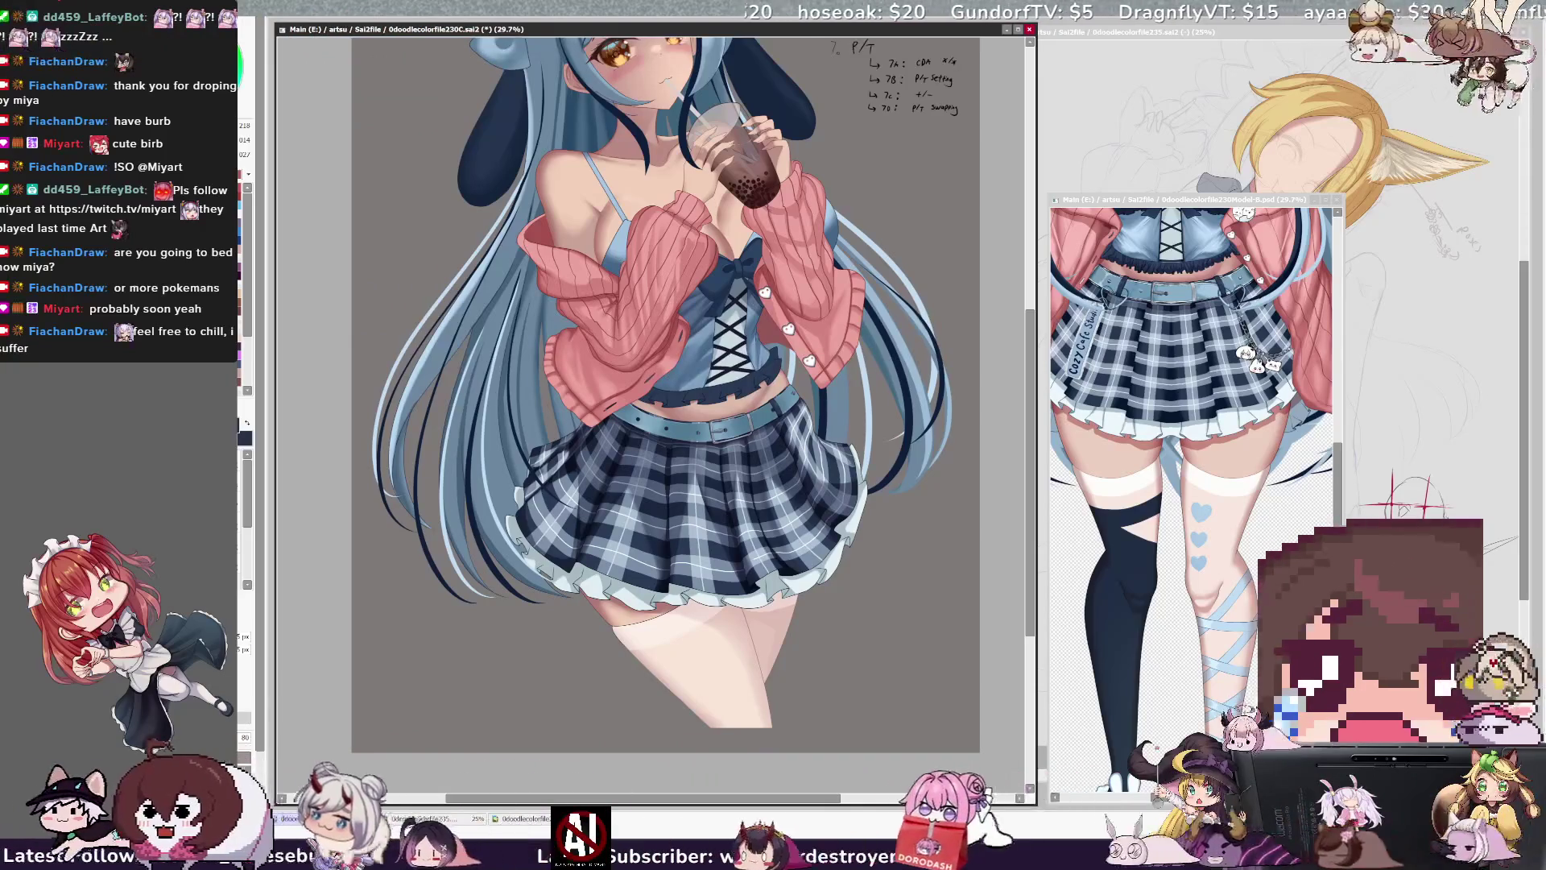
key(n)
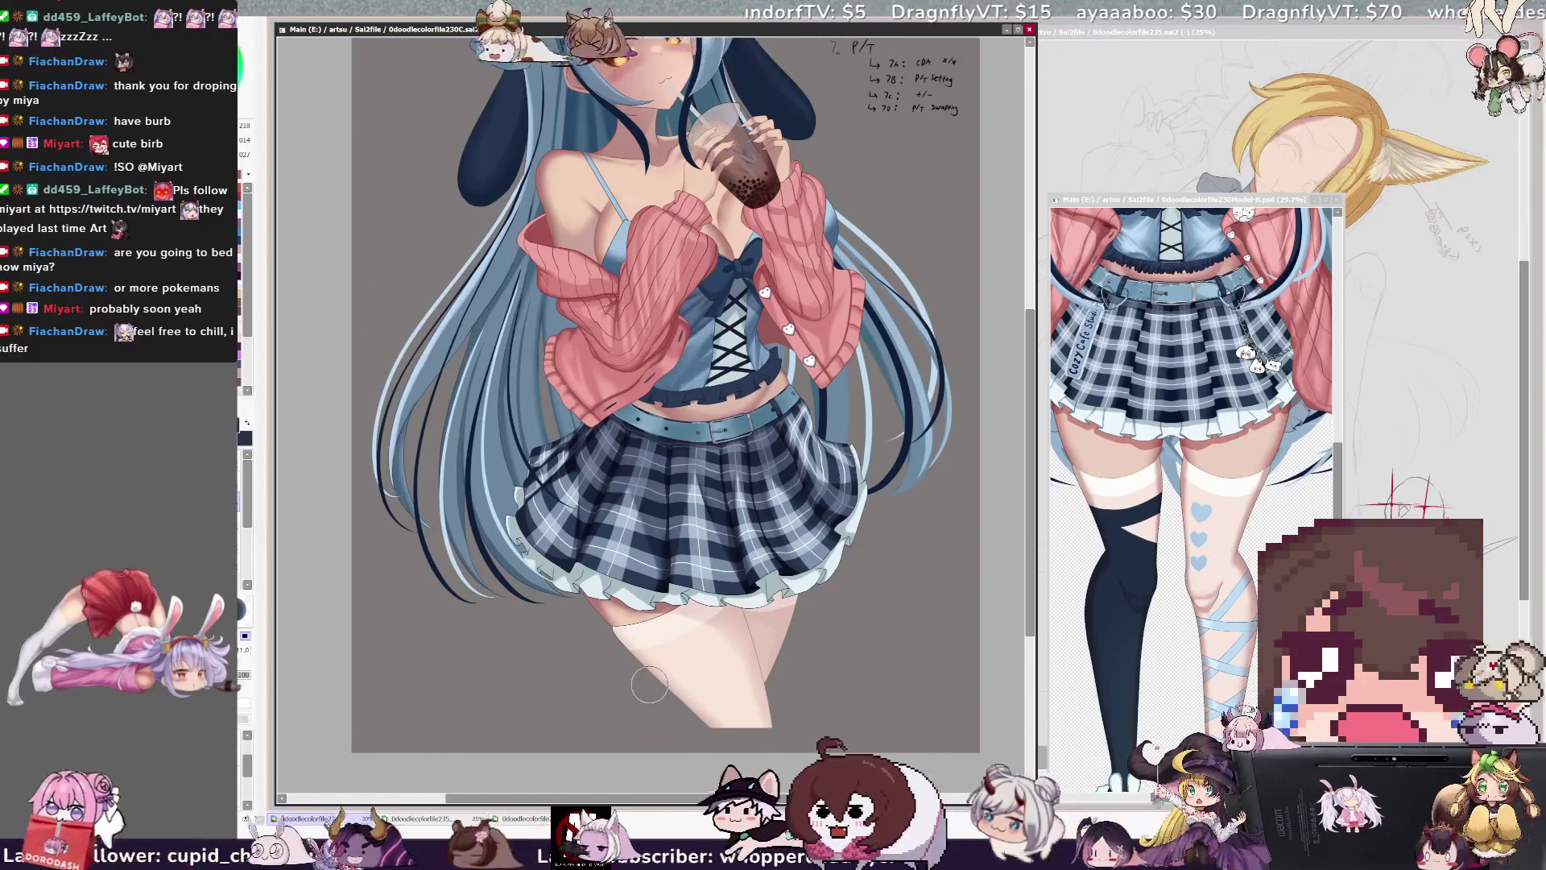
click(309, 510)
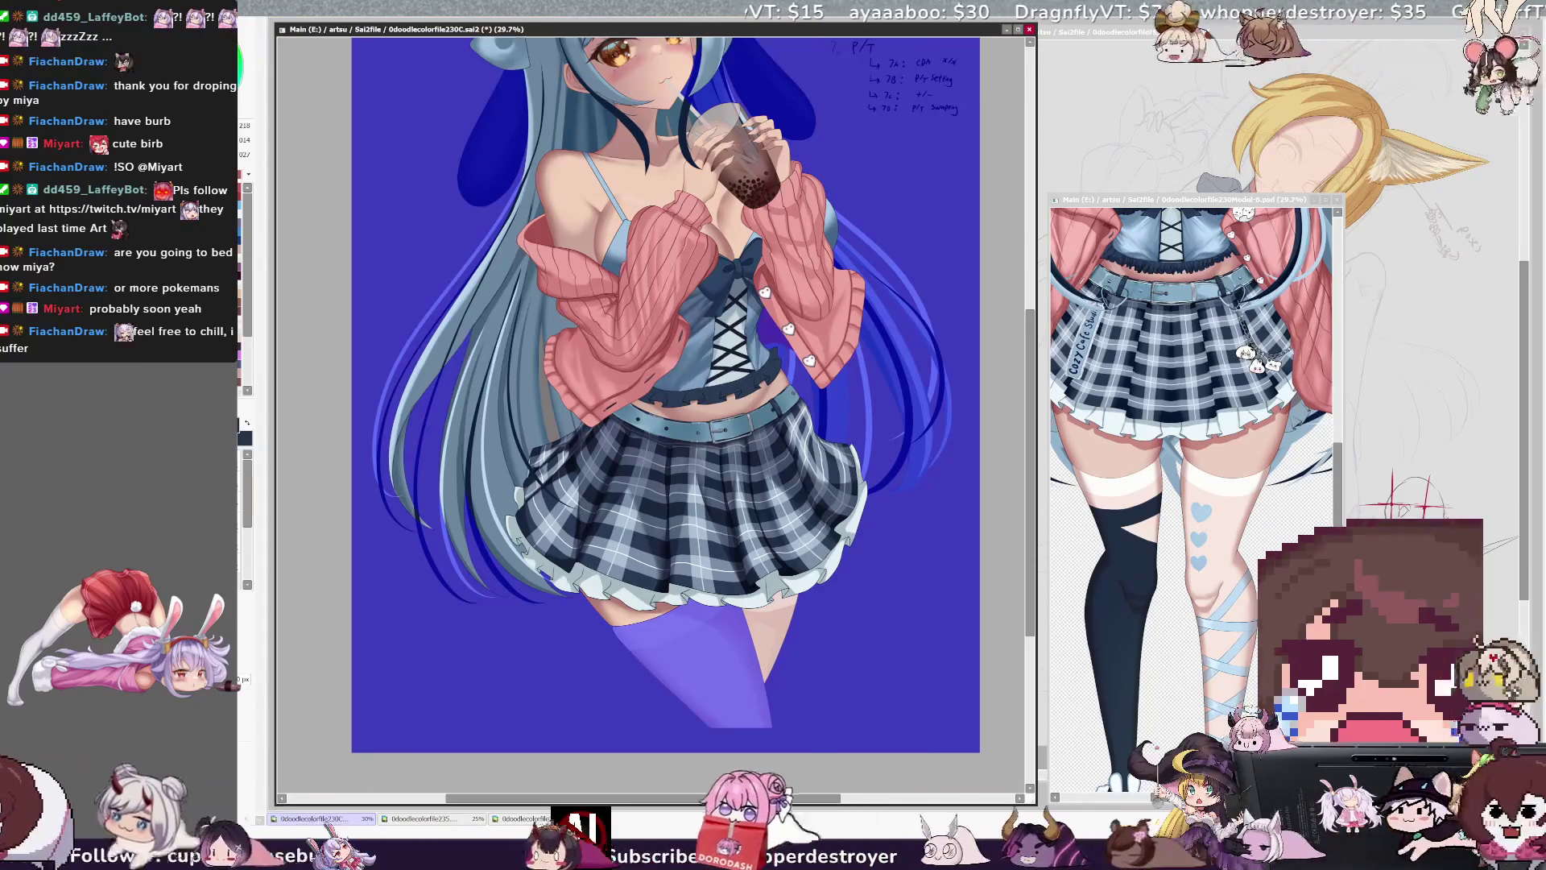
- Reselect the left thigh's stocking area and fill it dark navy with the brush
key(ctrl+z)
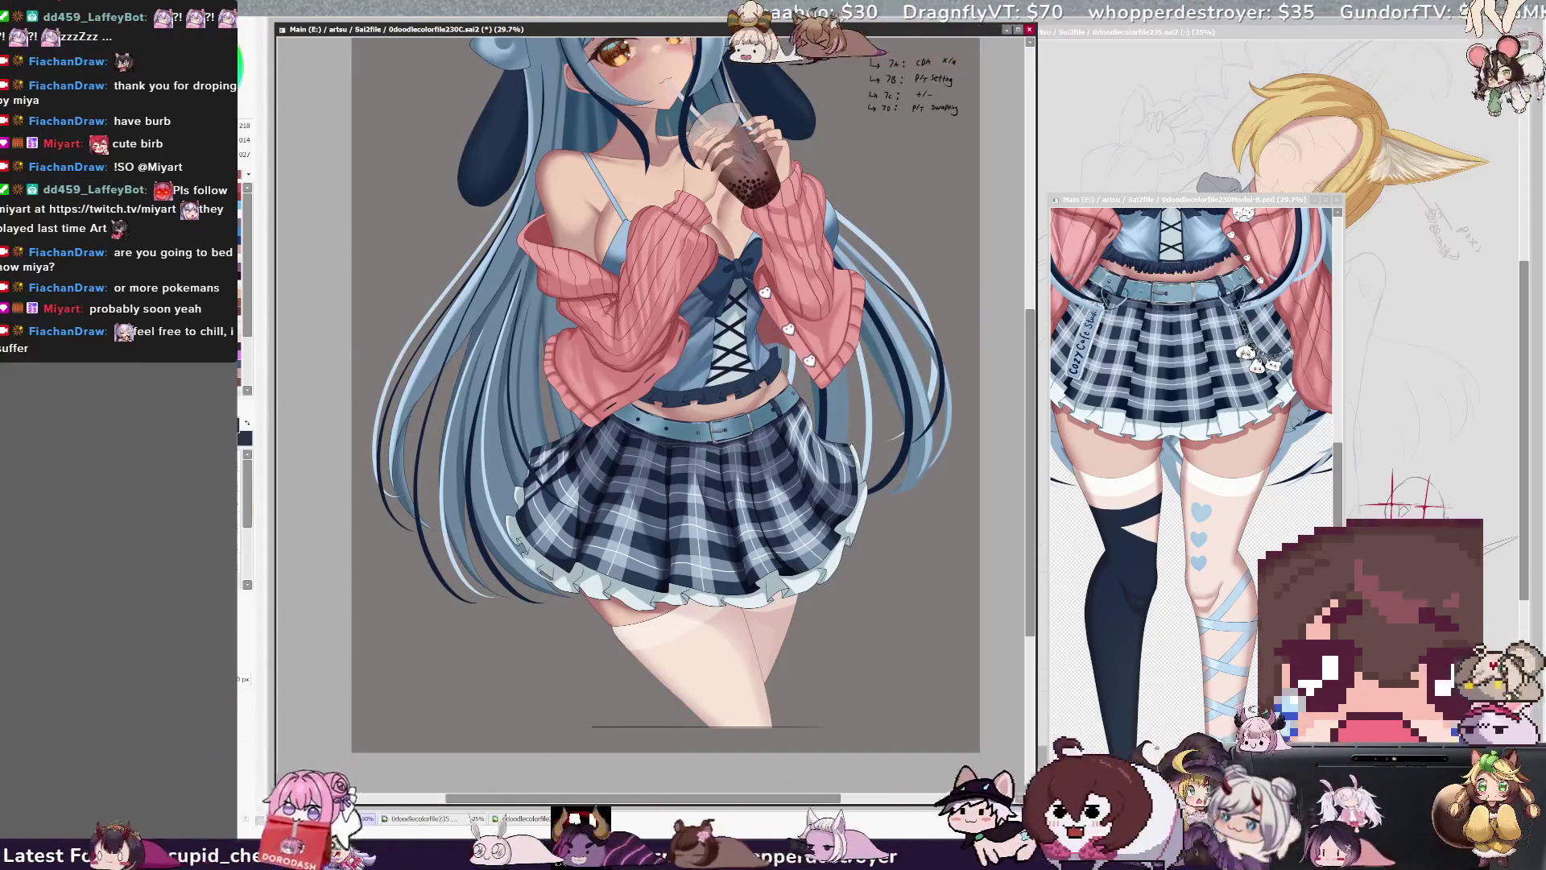
click(688, 668)
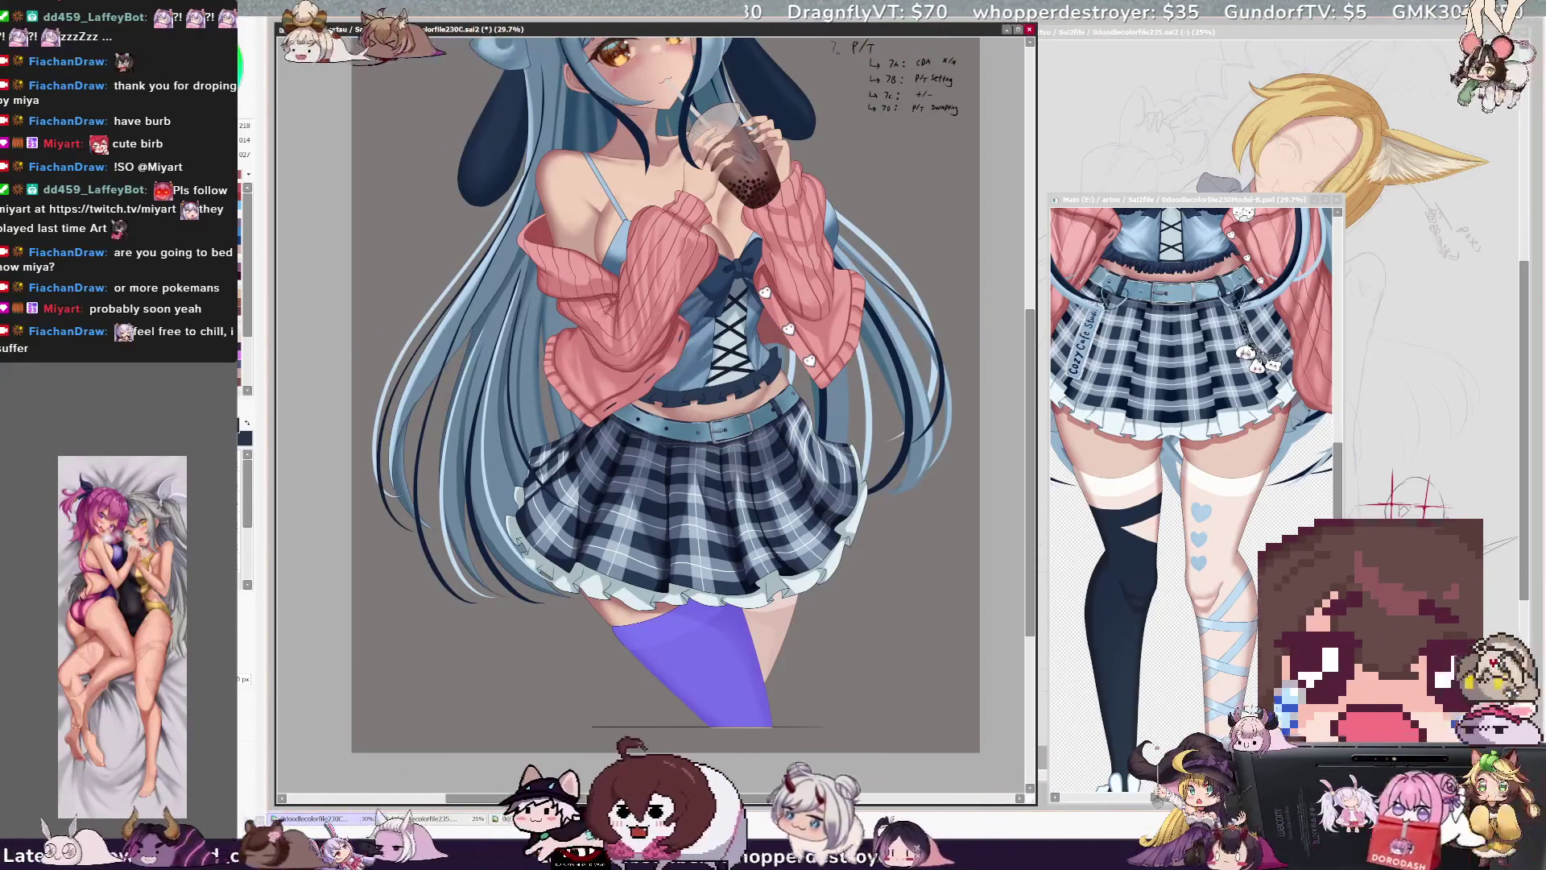
key(b)
drag(690, 661, 729, 721)
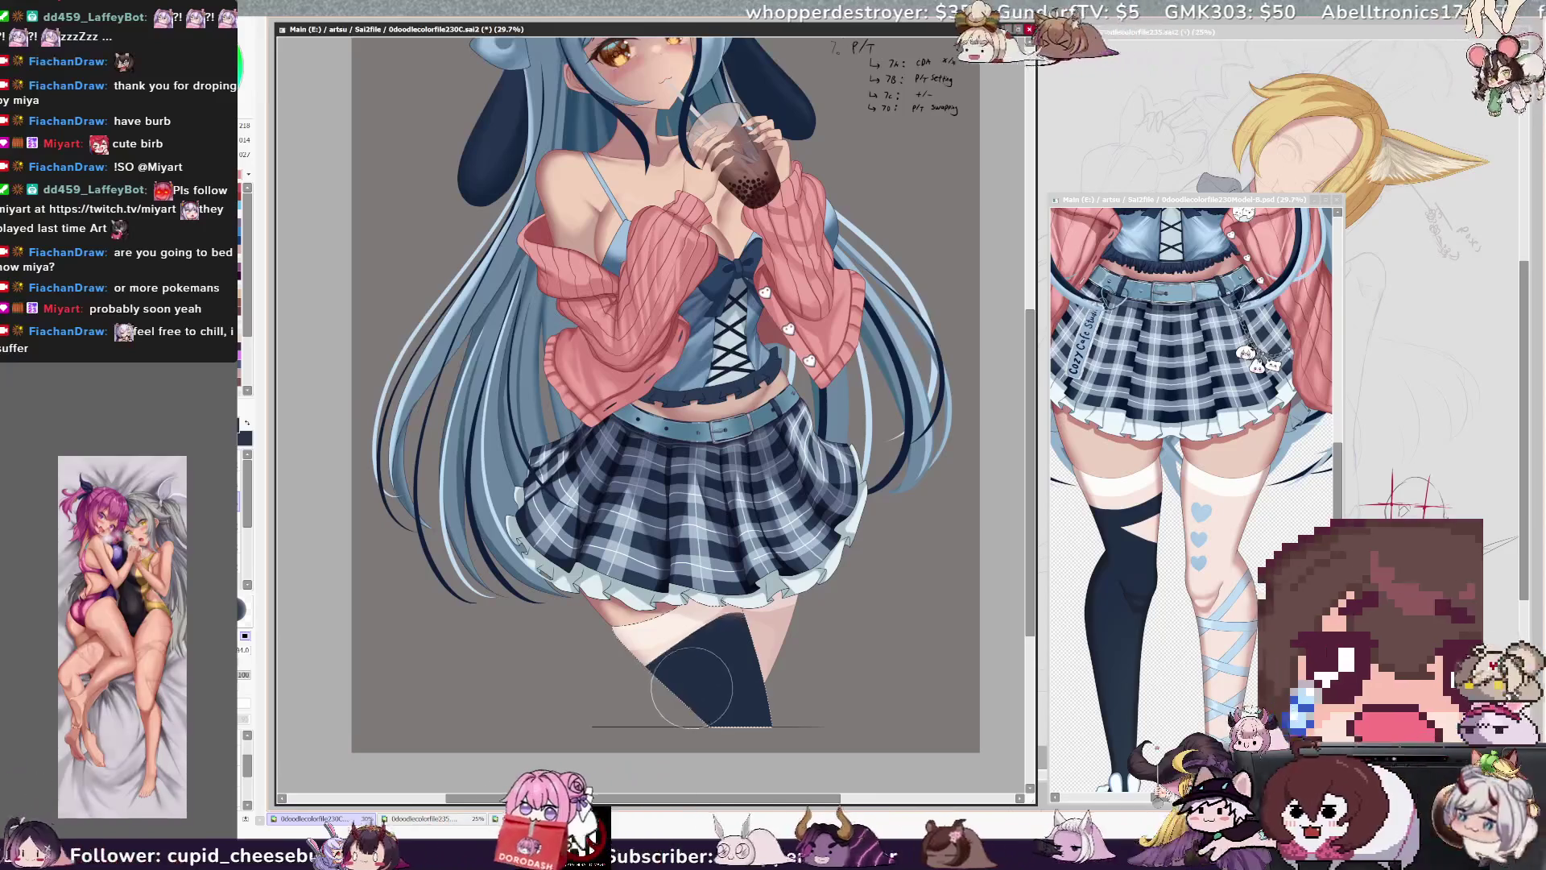
- Trim the stocking's top edge back to skin tone with a smaller brush
key(bracketleft)
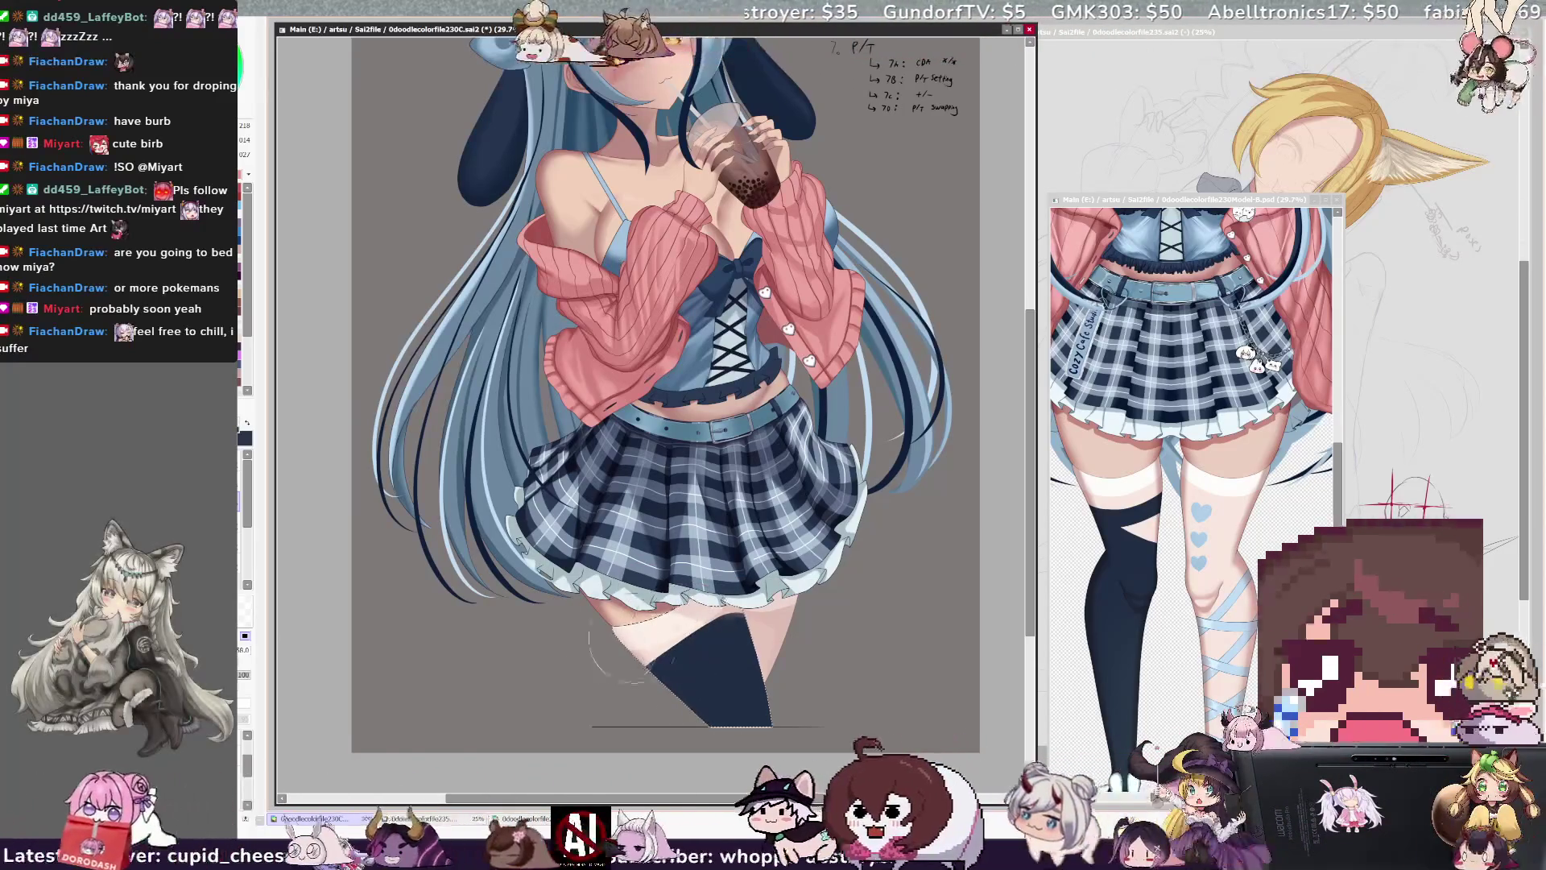
drag(654, 654, 751, 627)
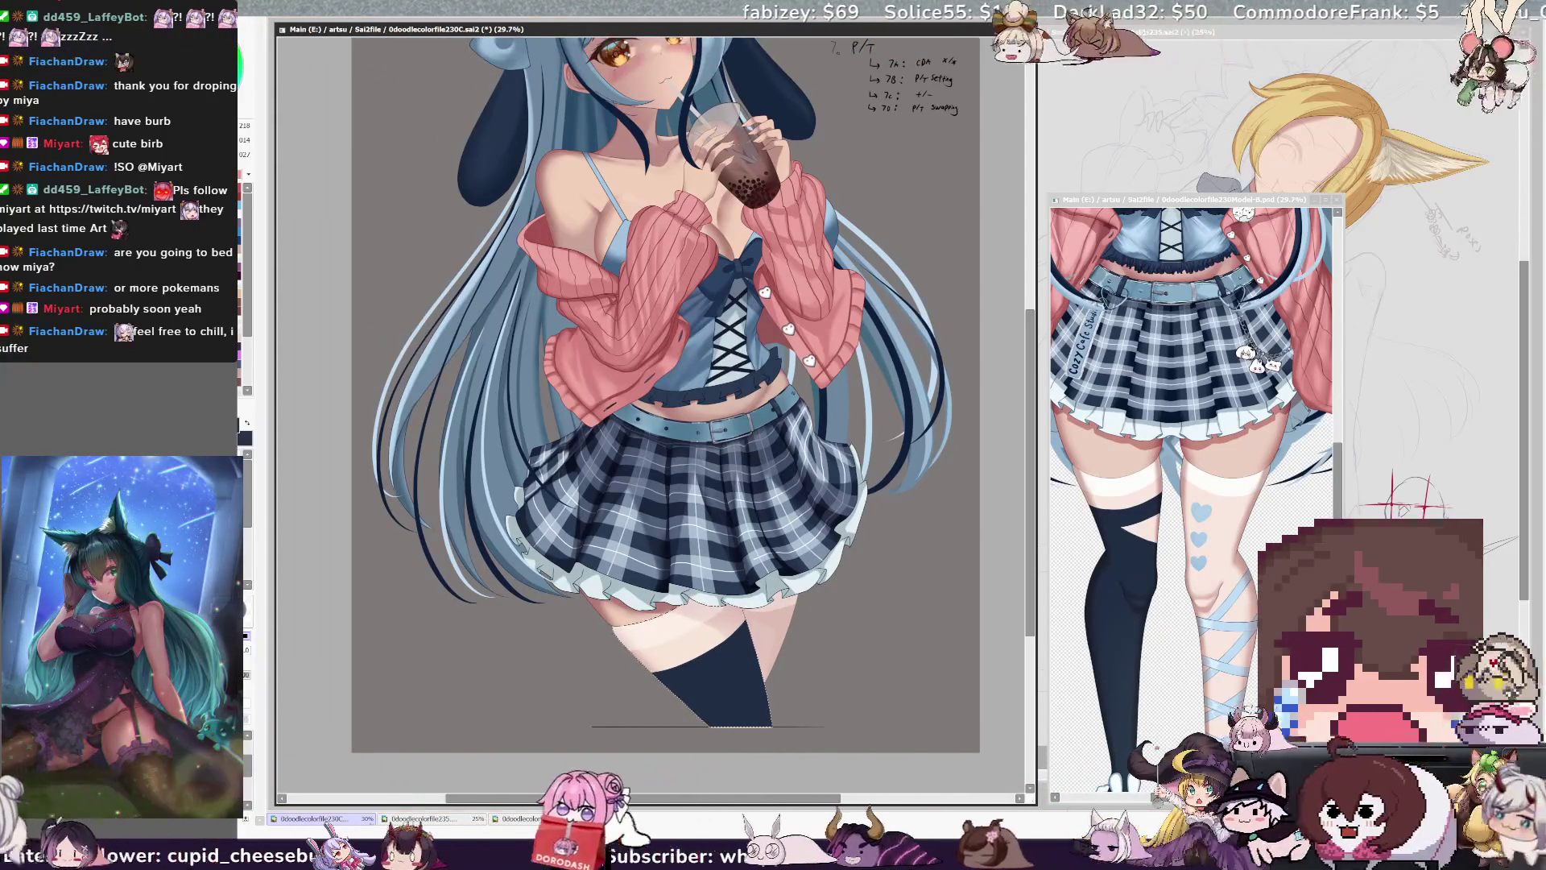
key(Delete)
key(Delete)
key(Delete)
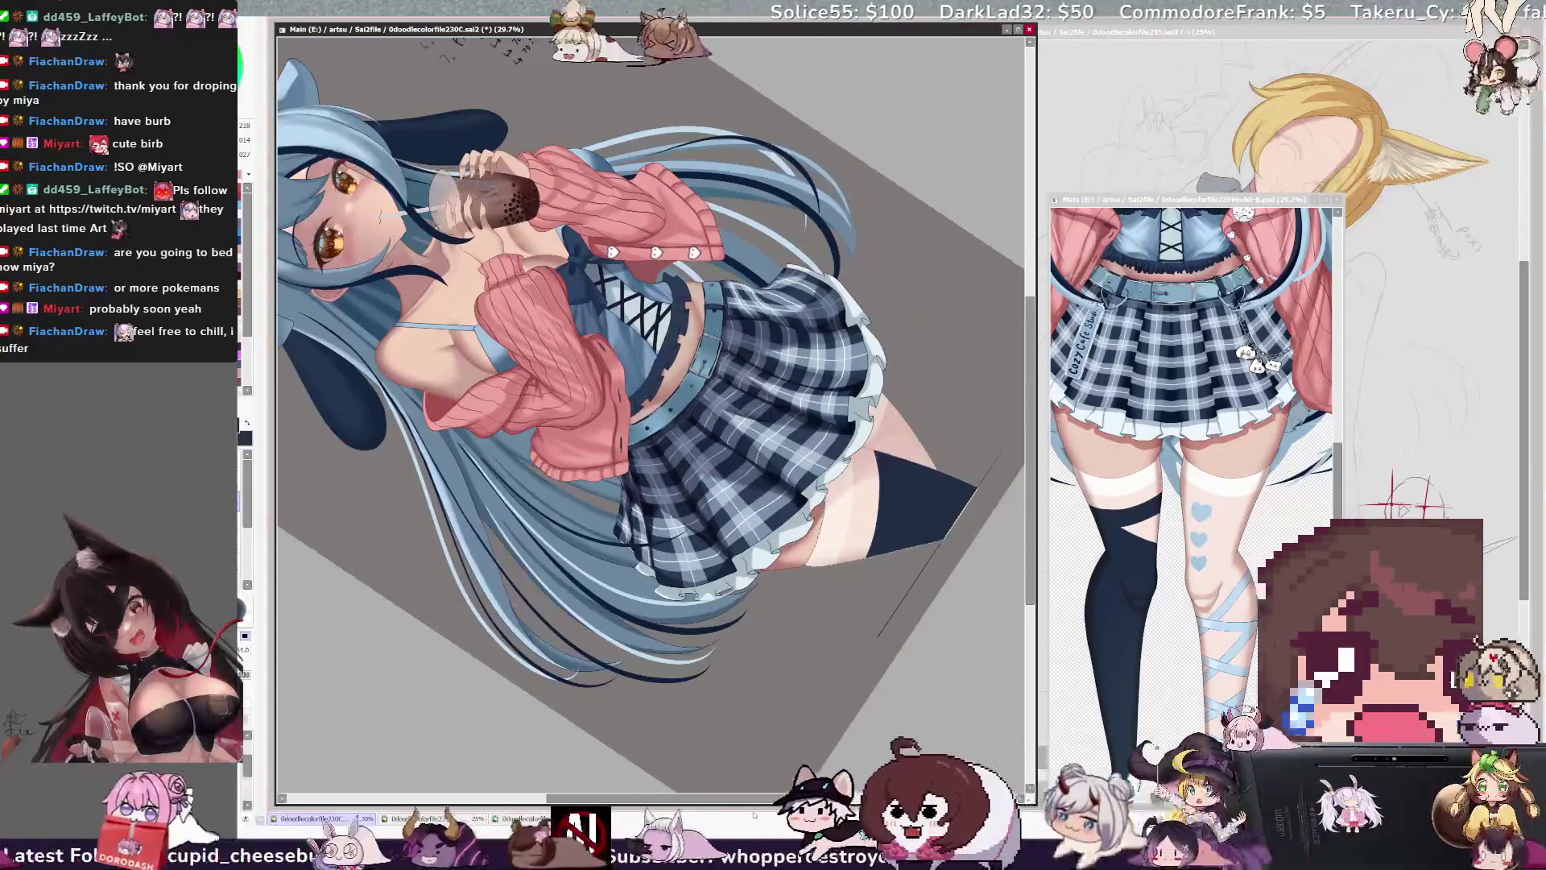
- With the canvas rotated about 60°, sketch a thin white V line near the stocking's top
scroll(844, 461, right, 2)
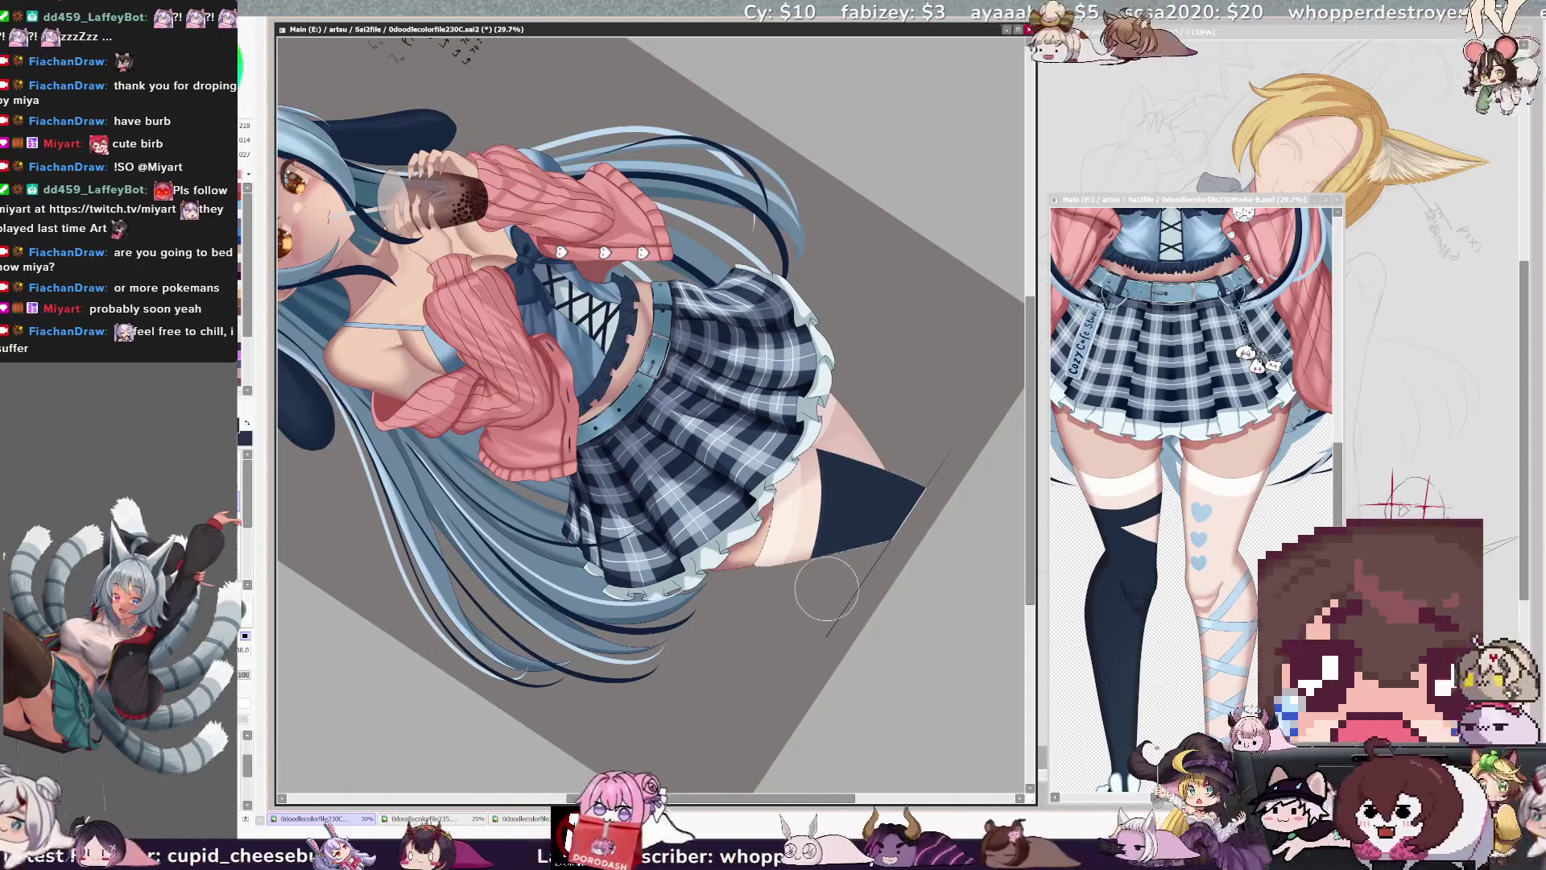
key(bracketleft)
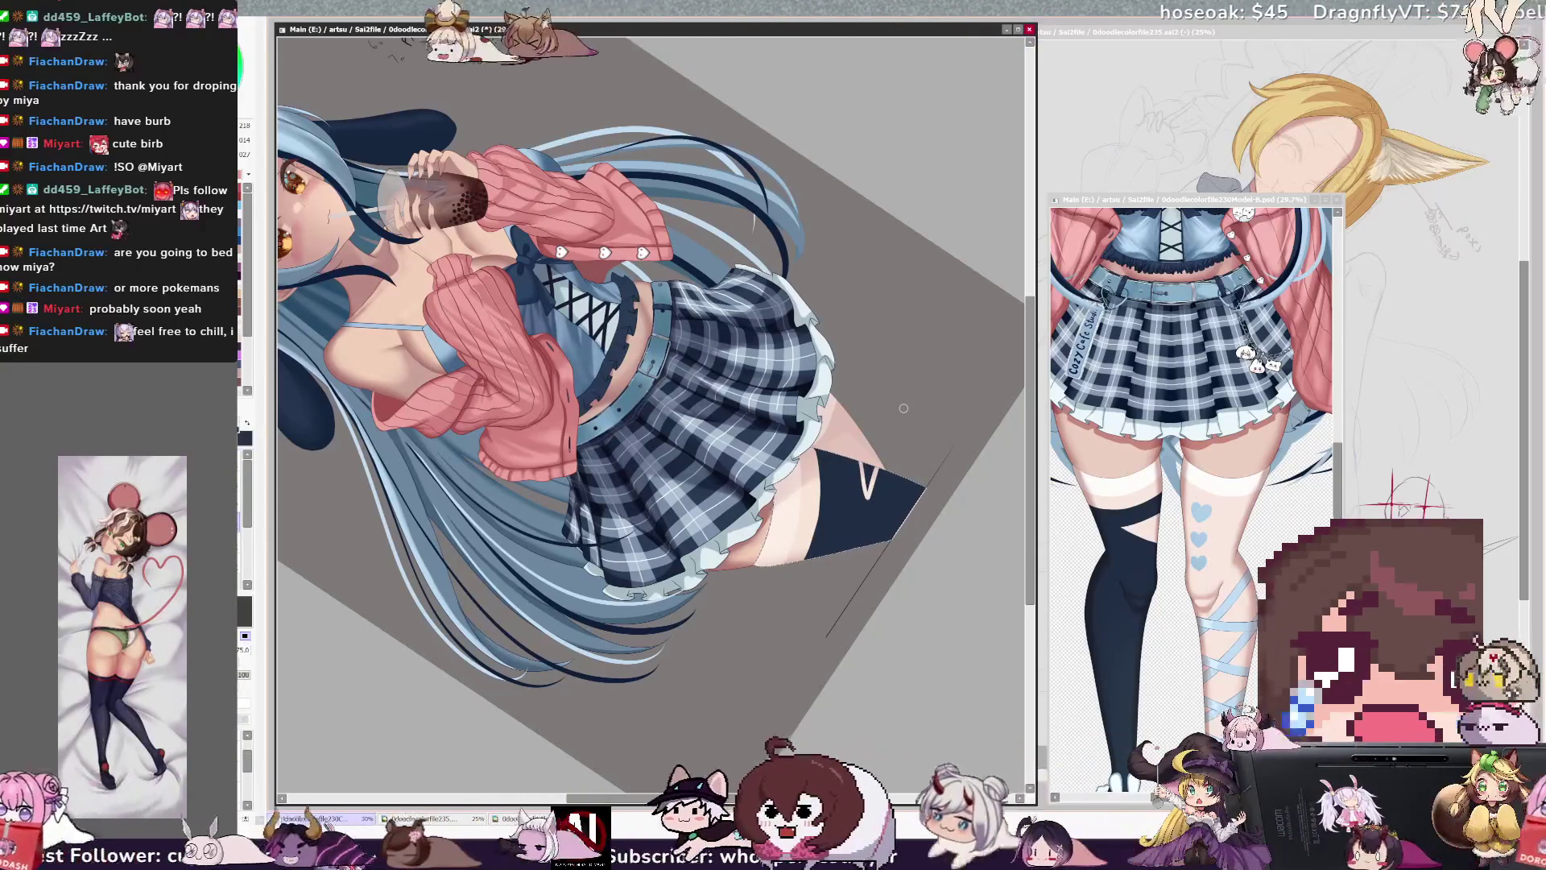
drag(855, 449, 858, 484)
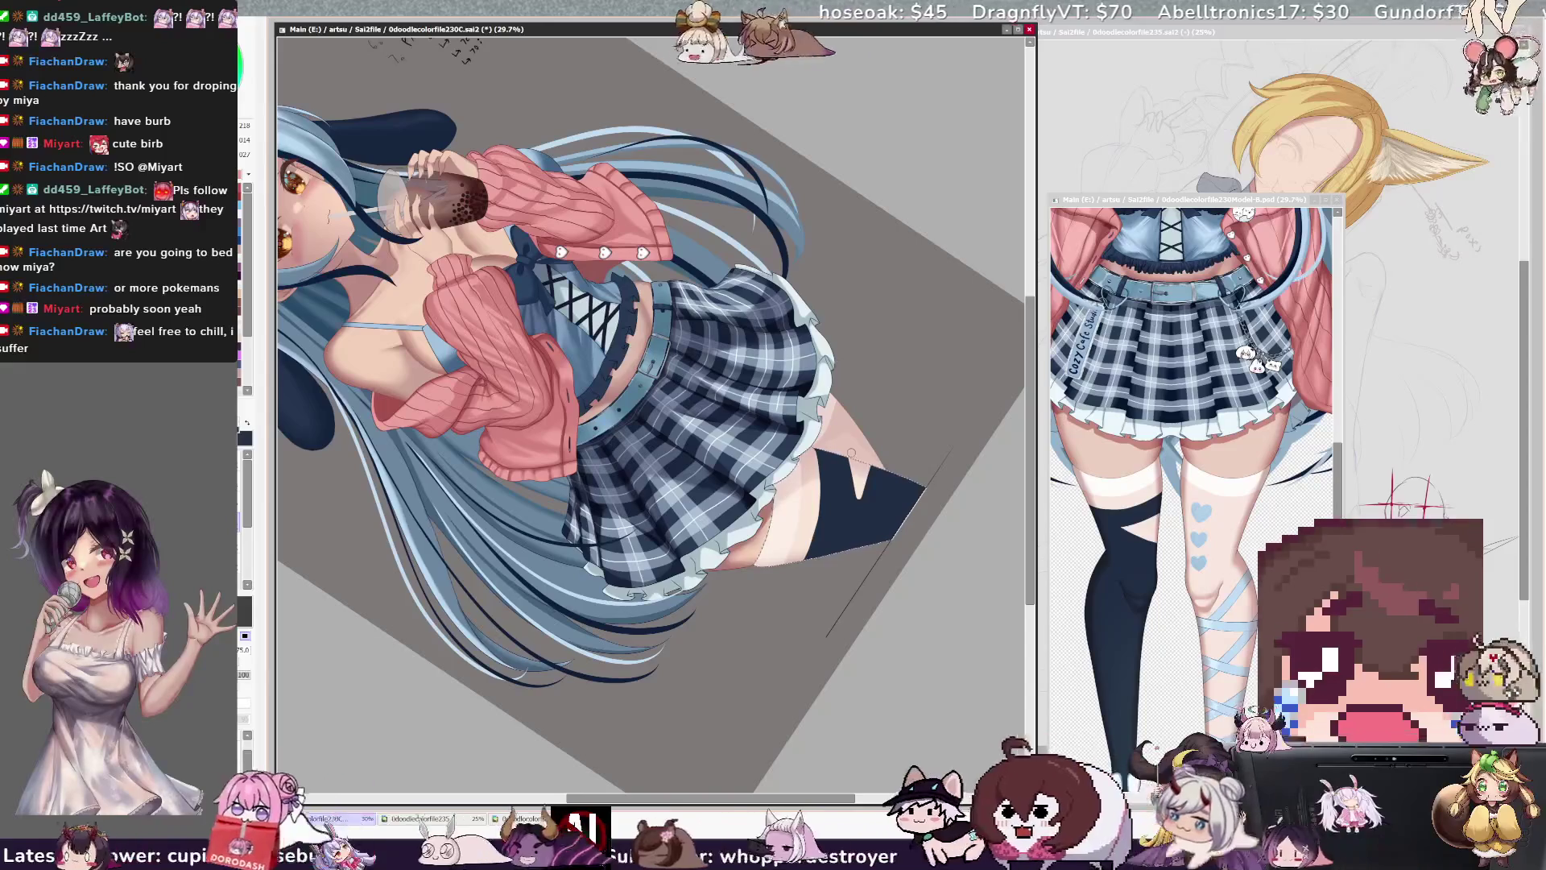
- Paint the white V mark dark, cutting a slanted notch into the stocking's top edge
drag(838, 456, 850, 483)
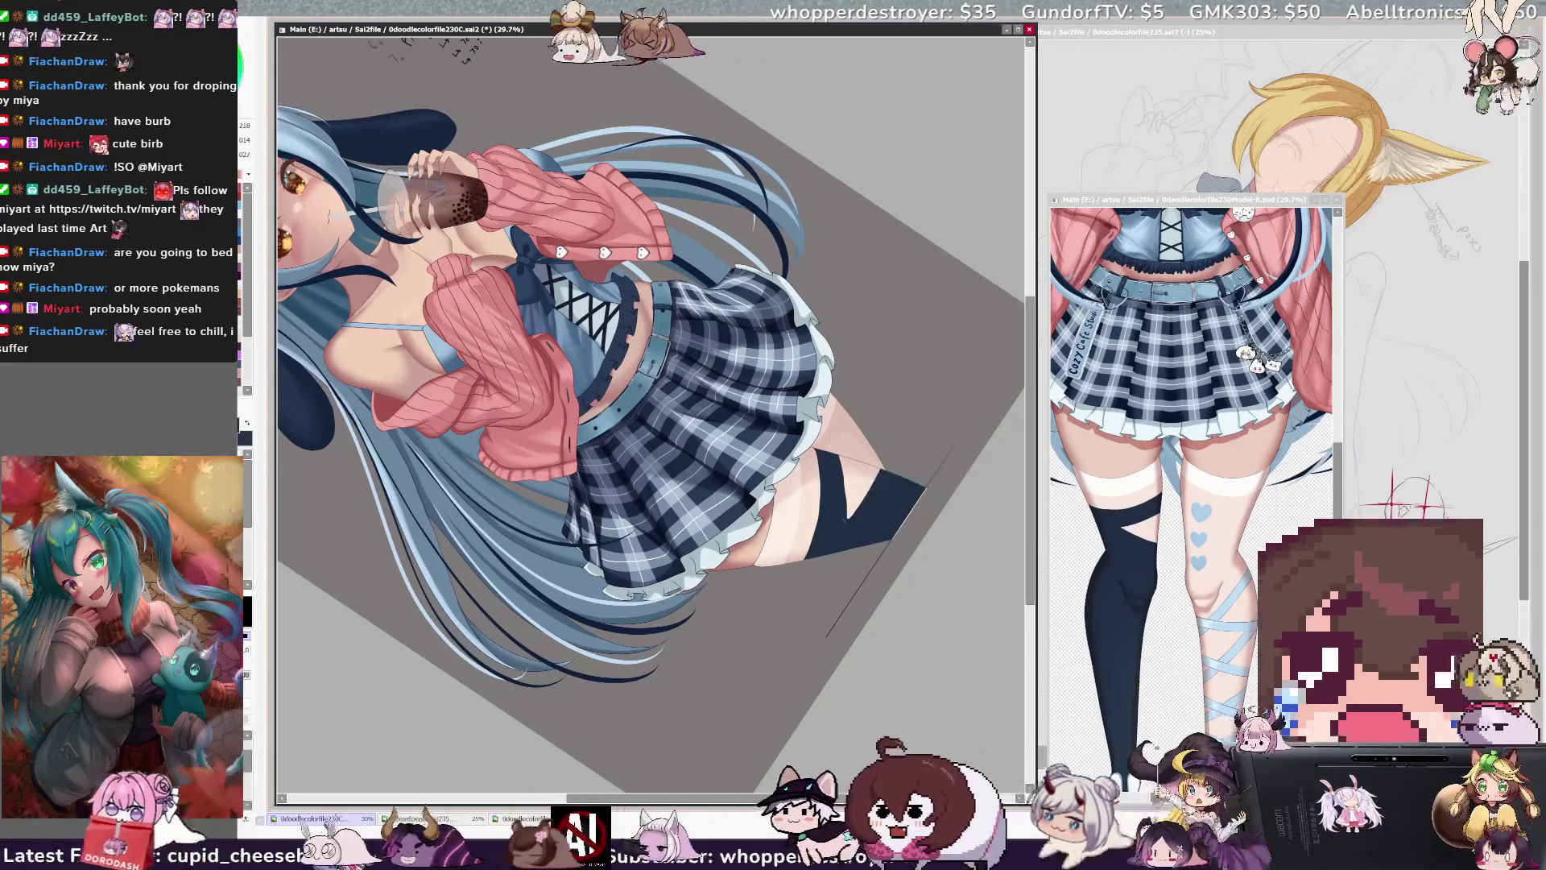
key(bracketleft)
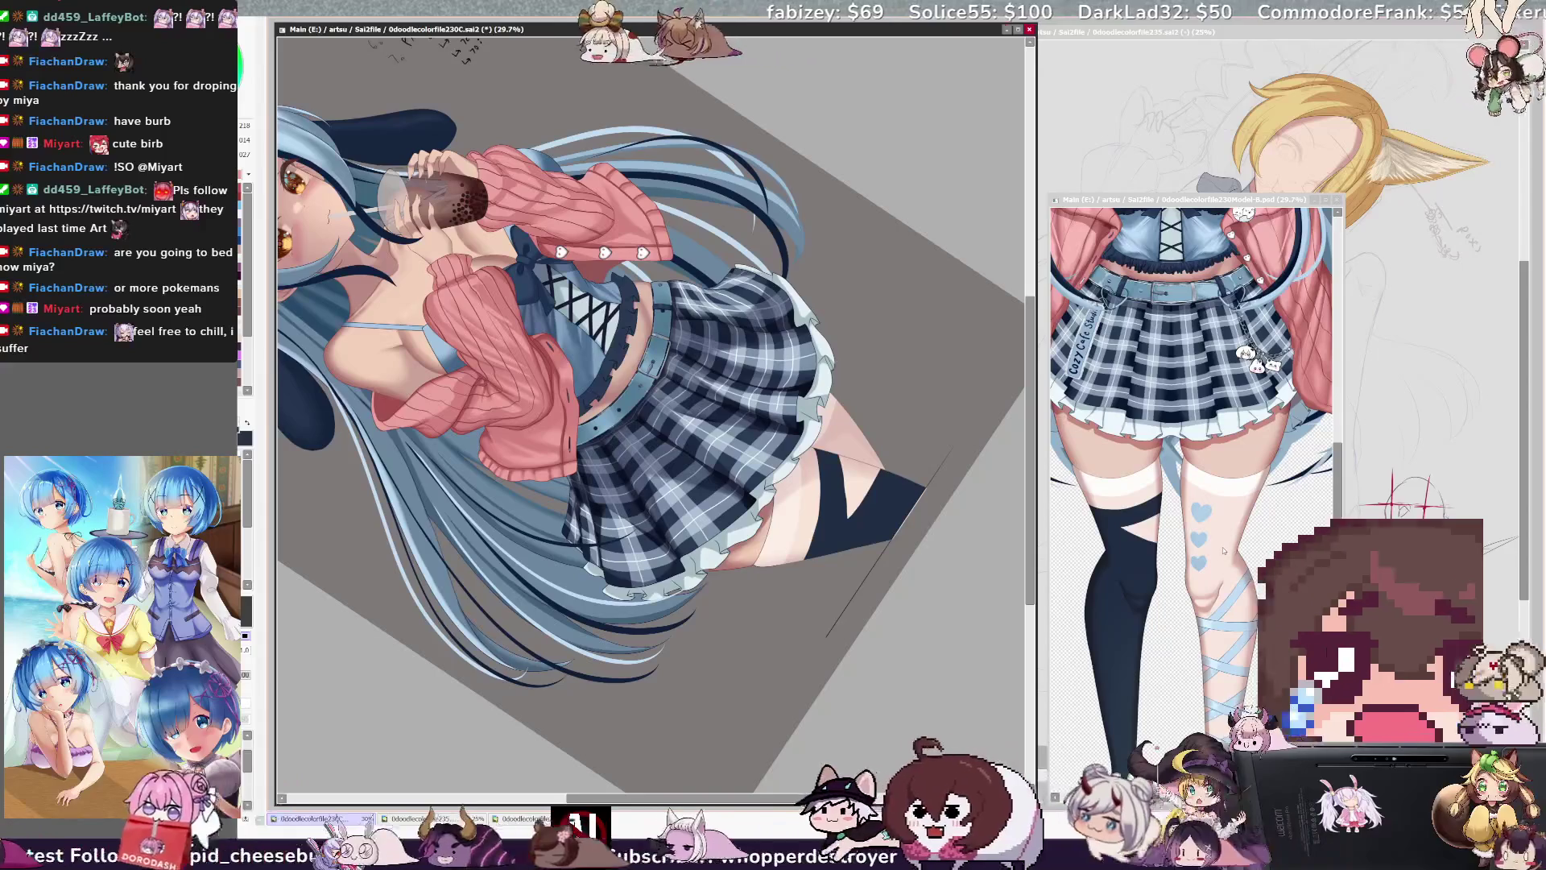
click(1201, 512)
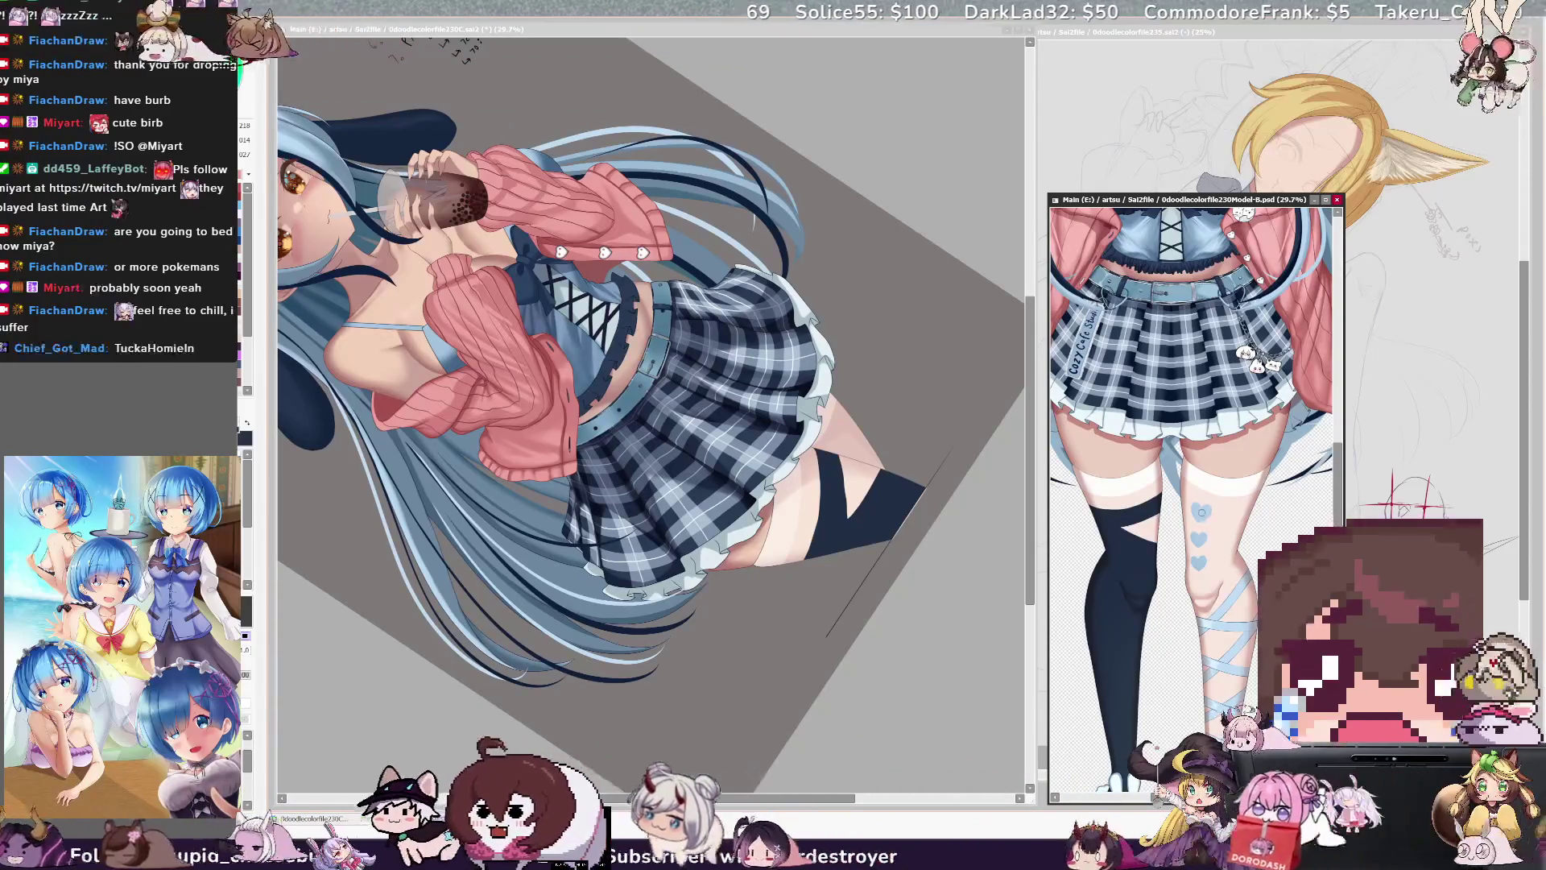
click(422, 756)
key(Home)
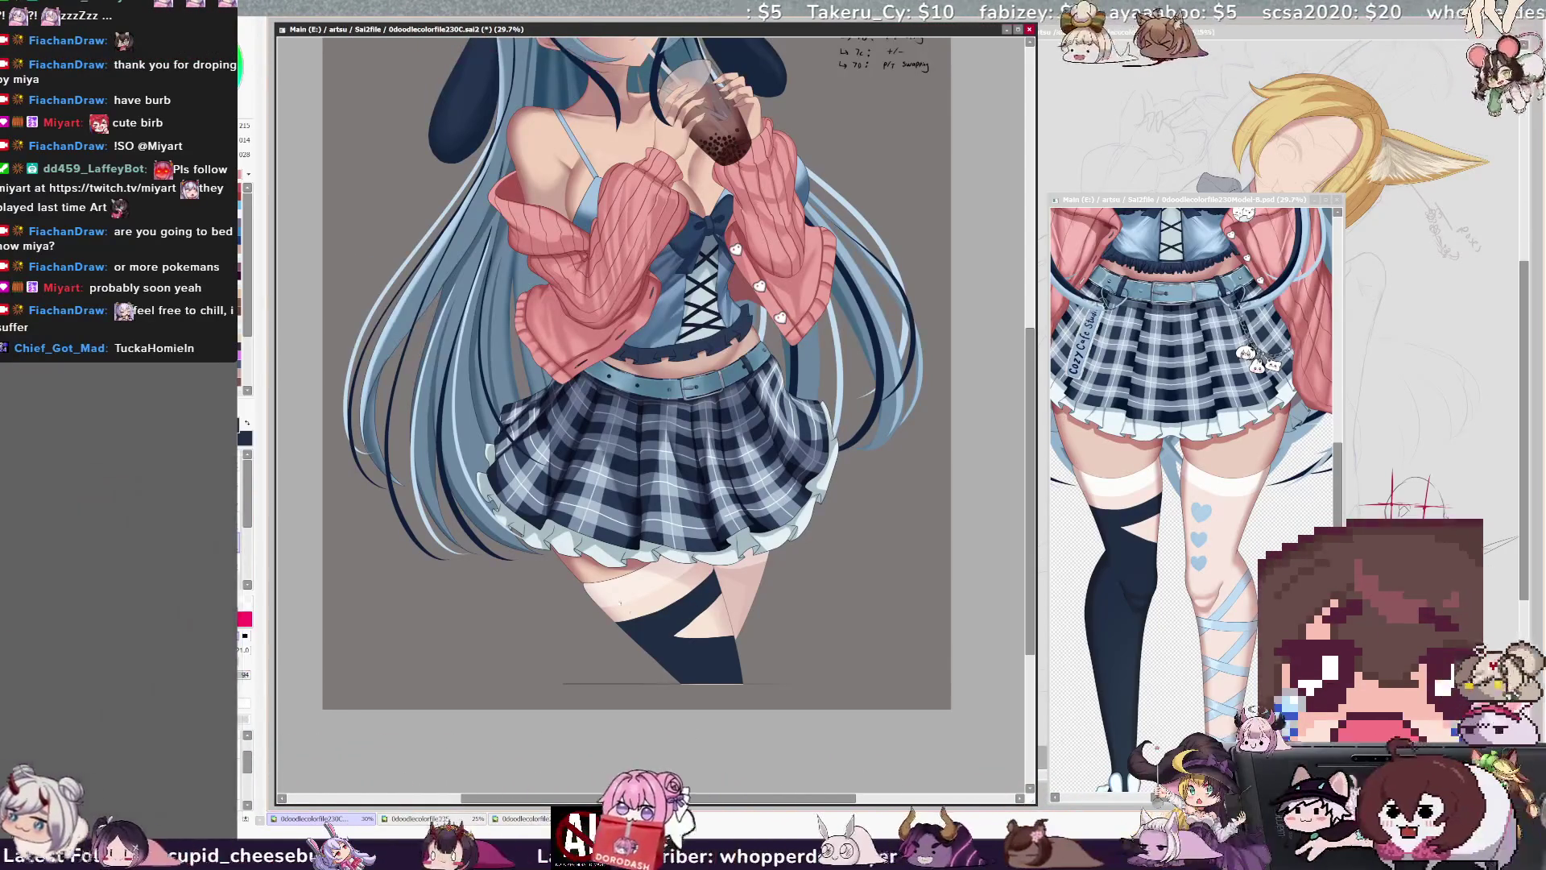
mouse_move(656, 637)
mouse_down()
mouse_move(685, 609)
mouse_move(652, 594)
mouse_up()
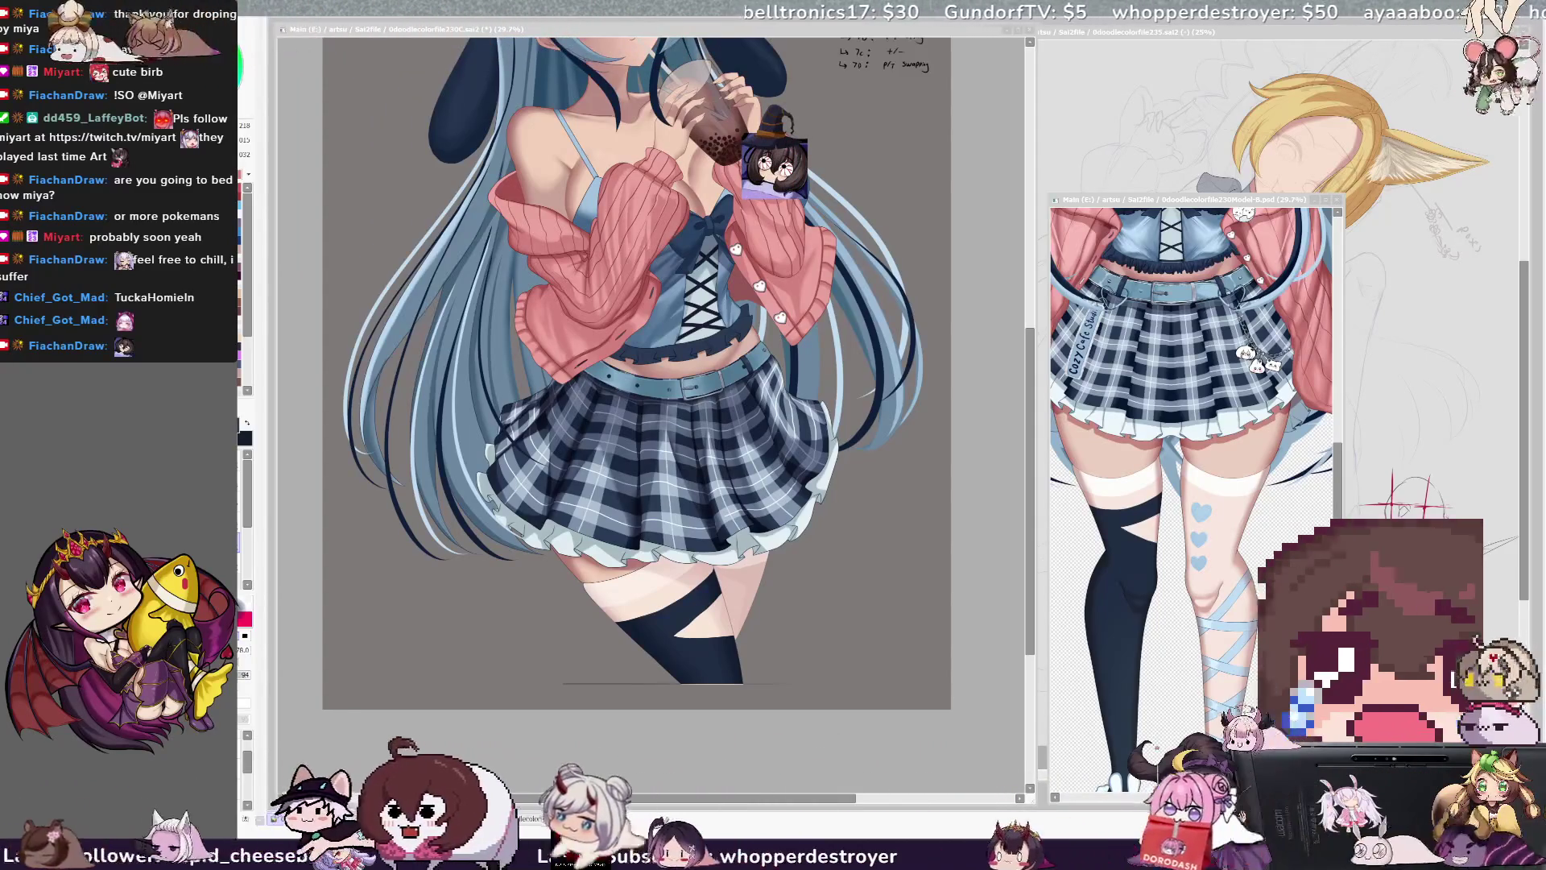
click(1205, 520)
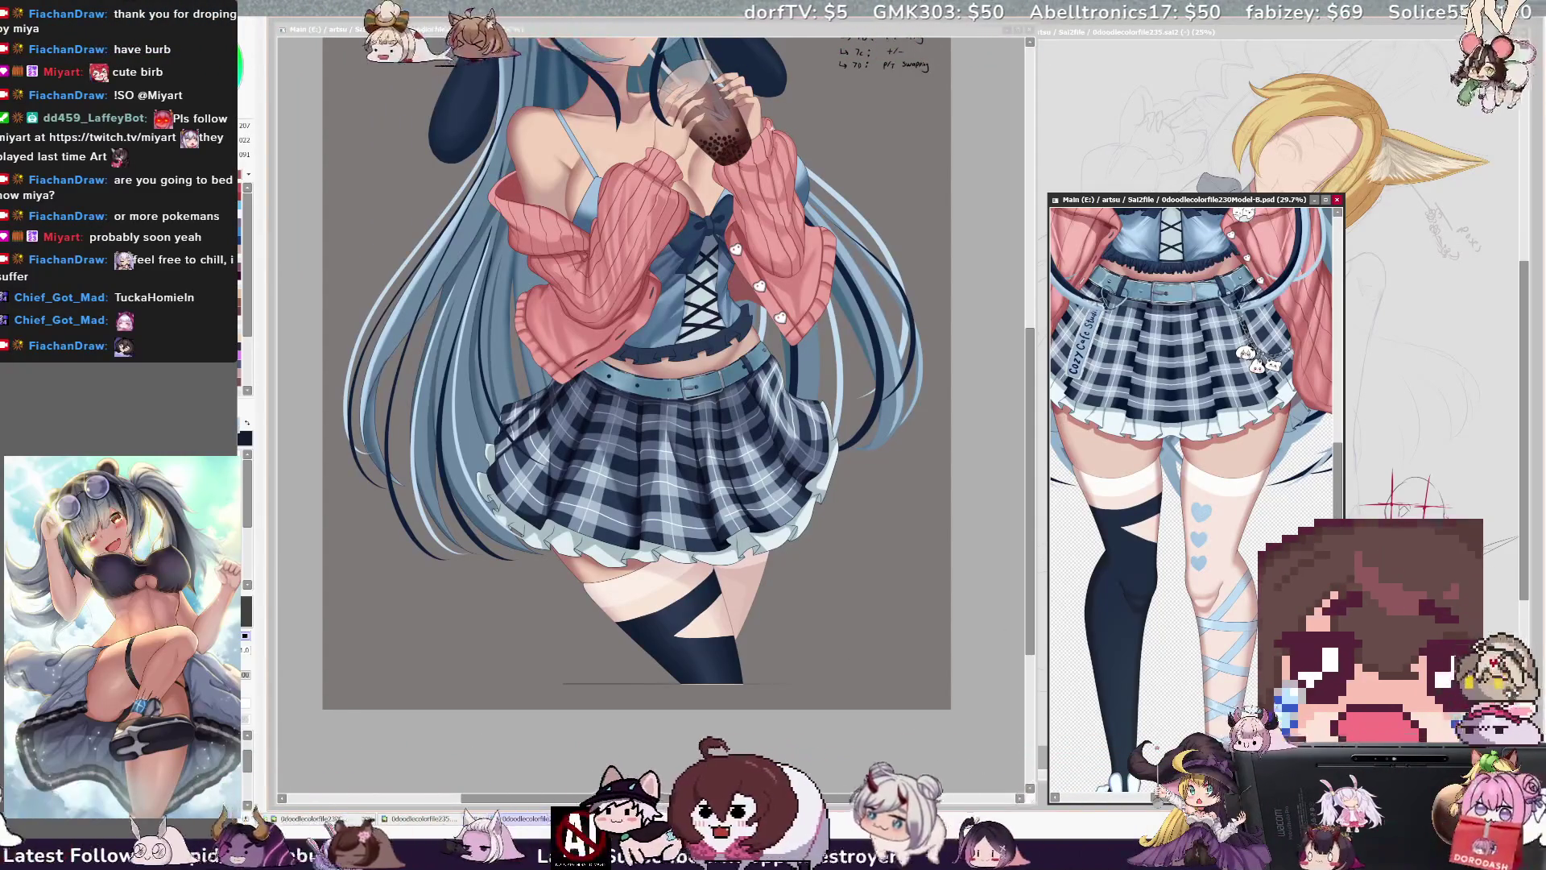
click(725, 34)
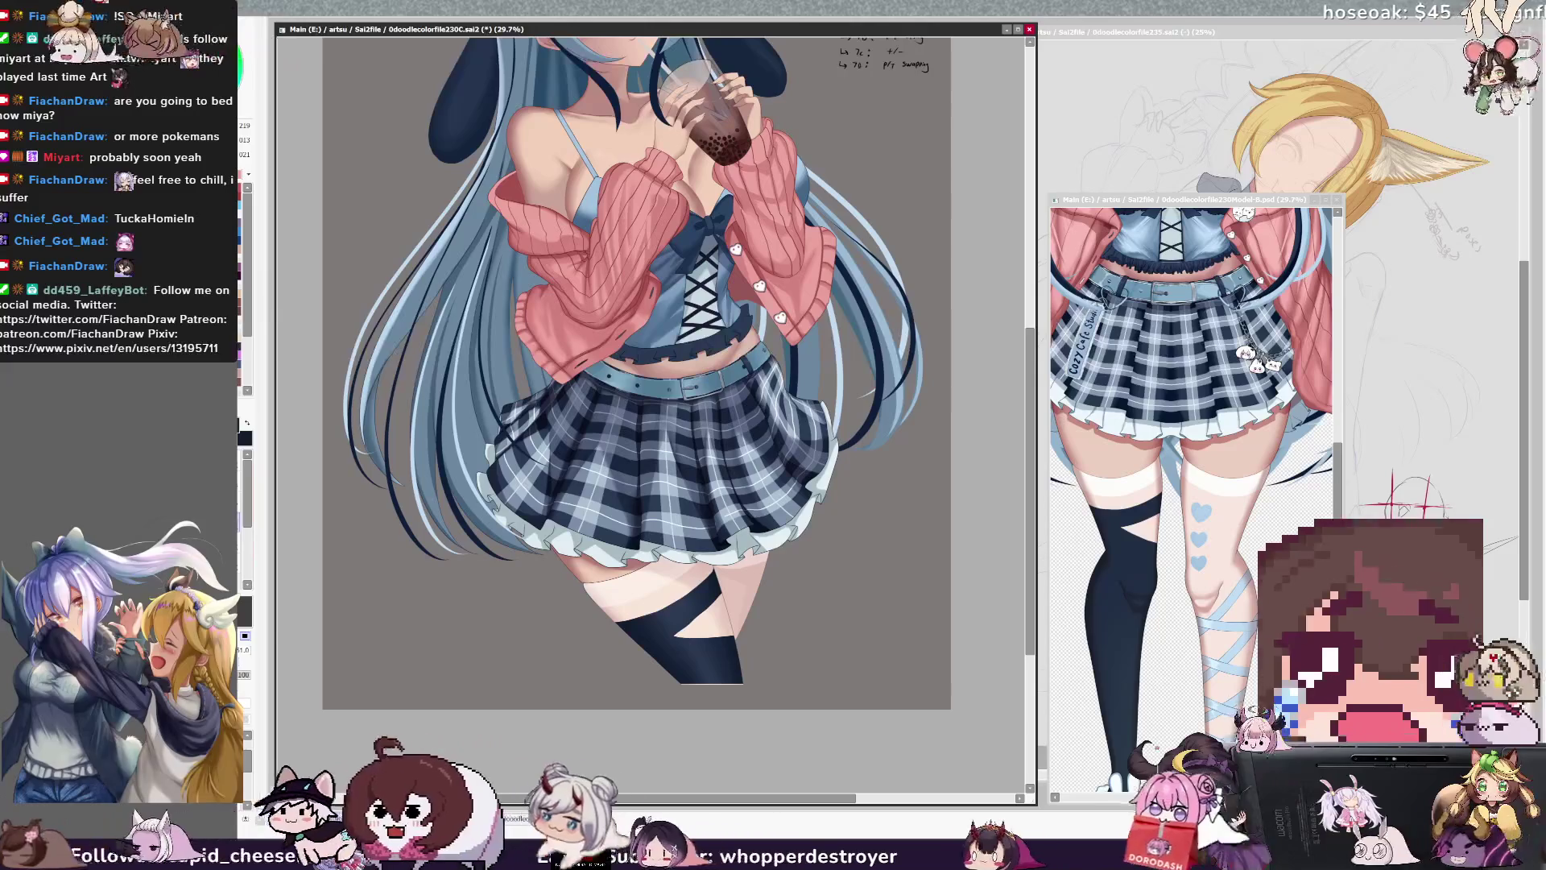
drag(672, 676, 681, 676)
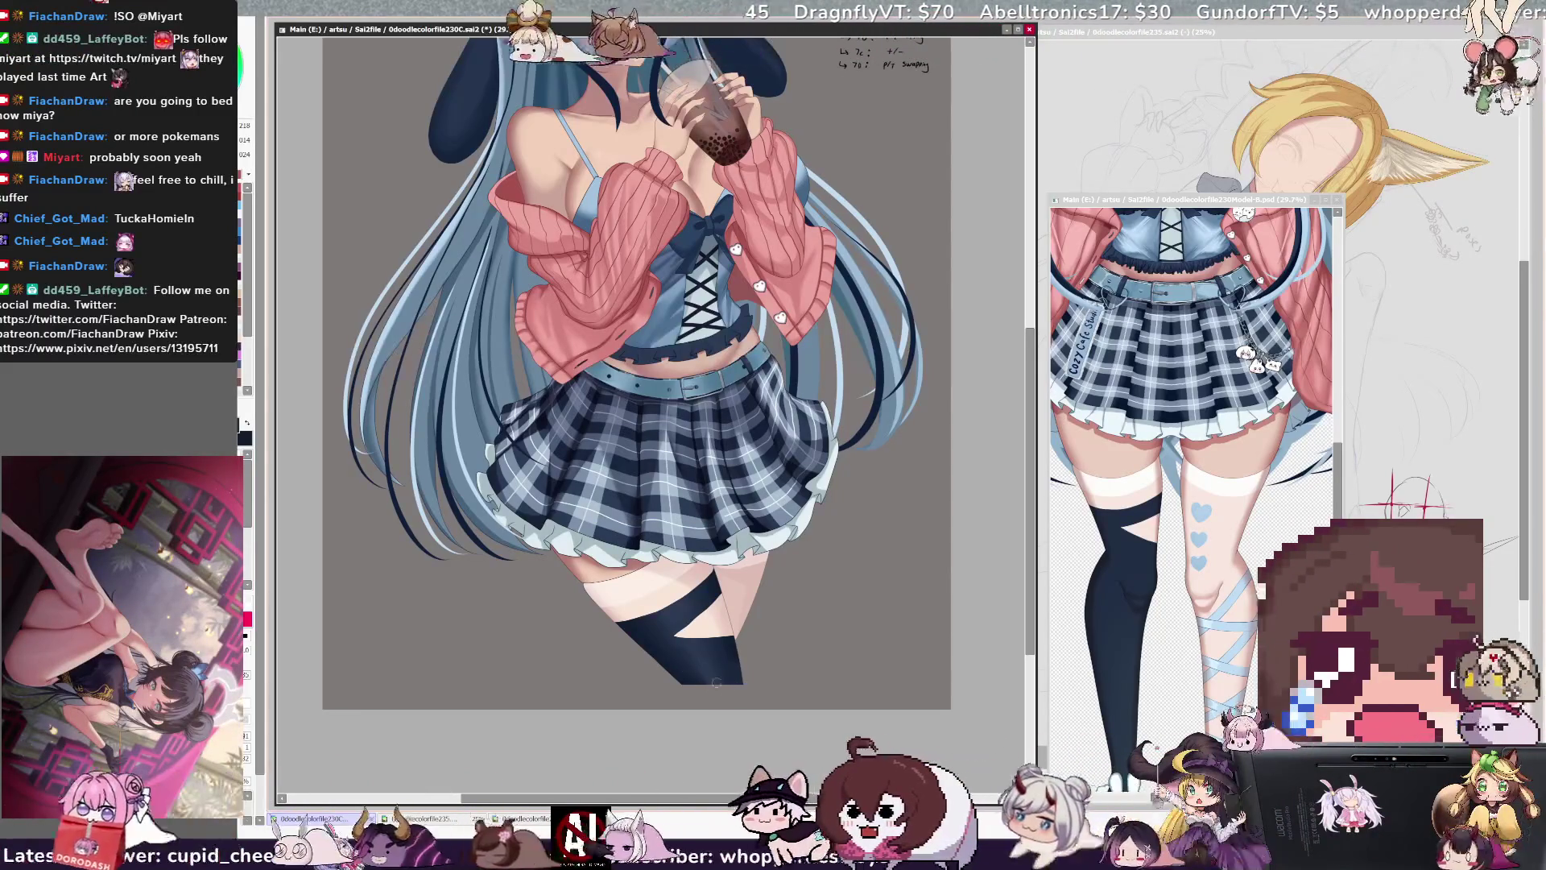
ctrl+click(730, 576)
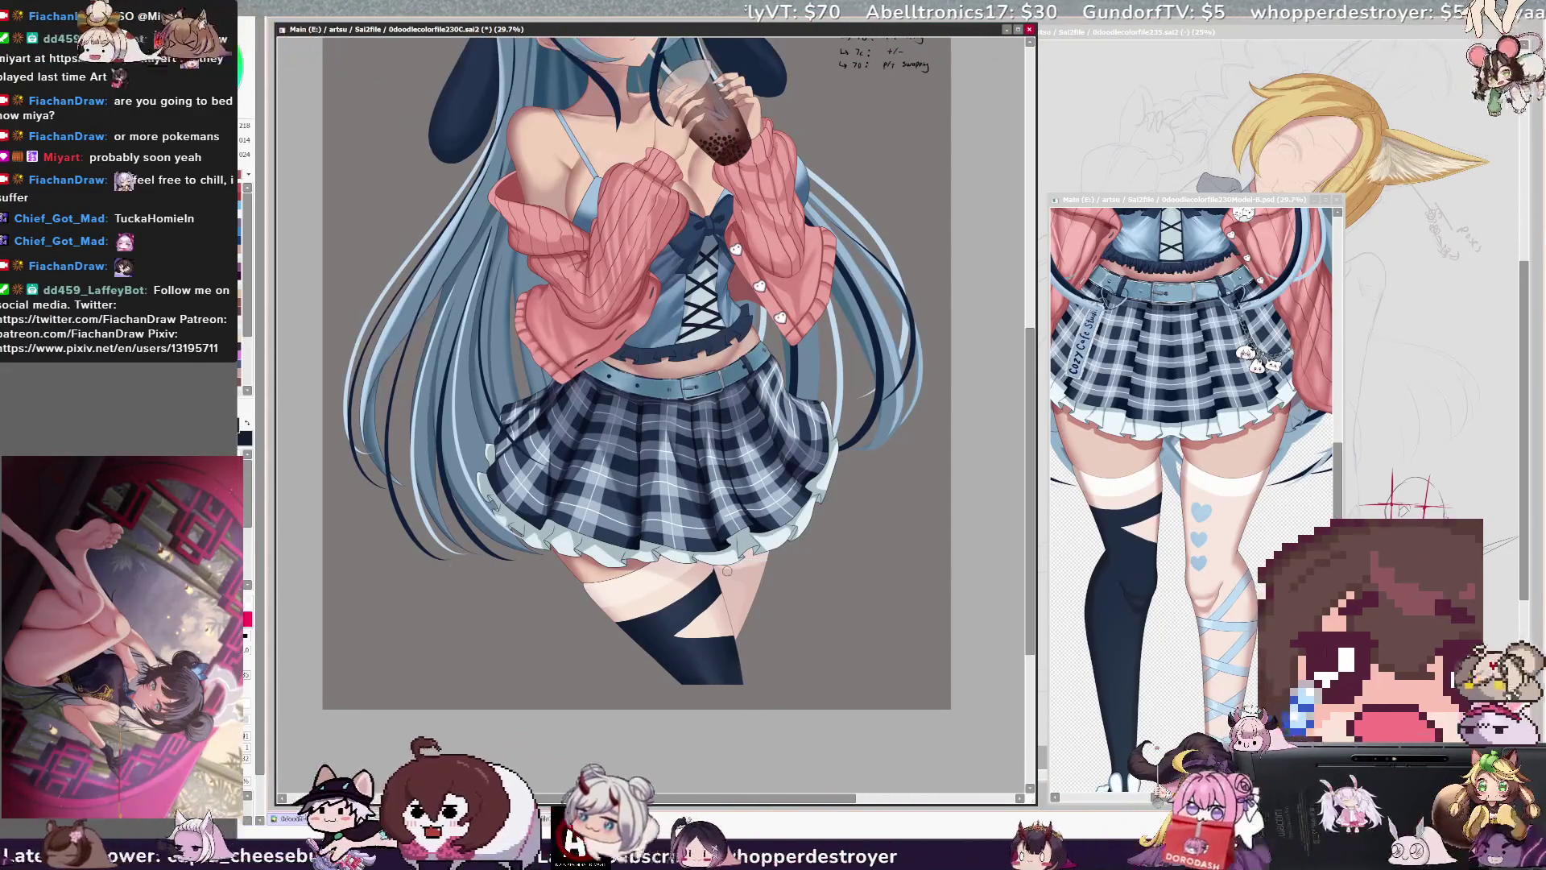
key(bracketright)
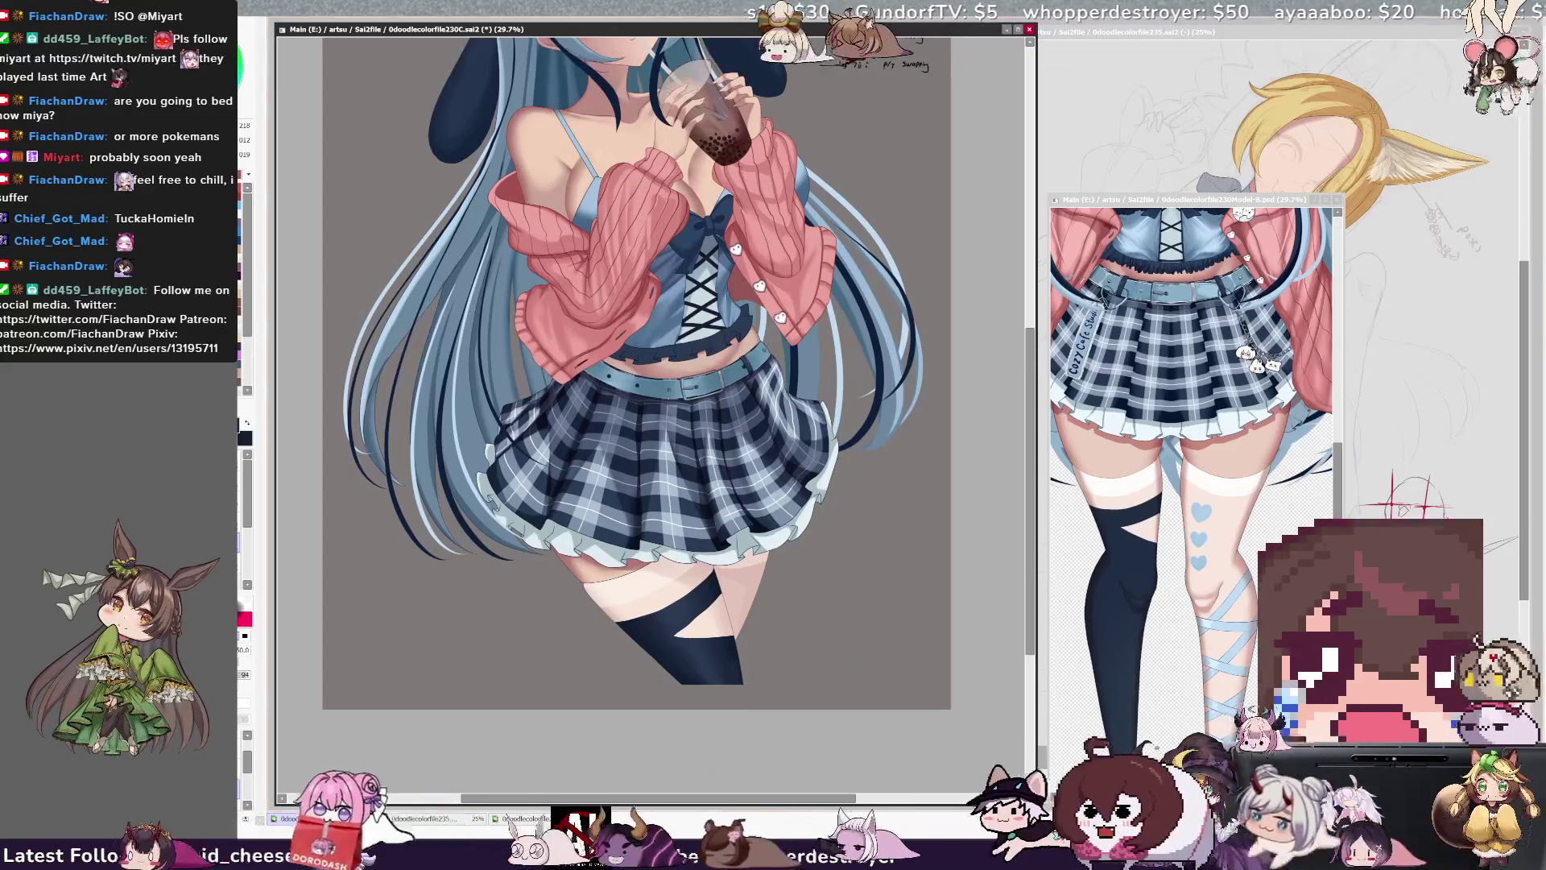
key(bracketleft)
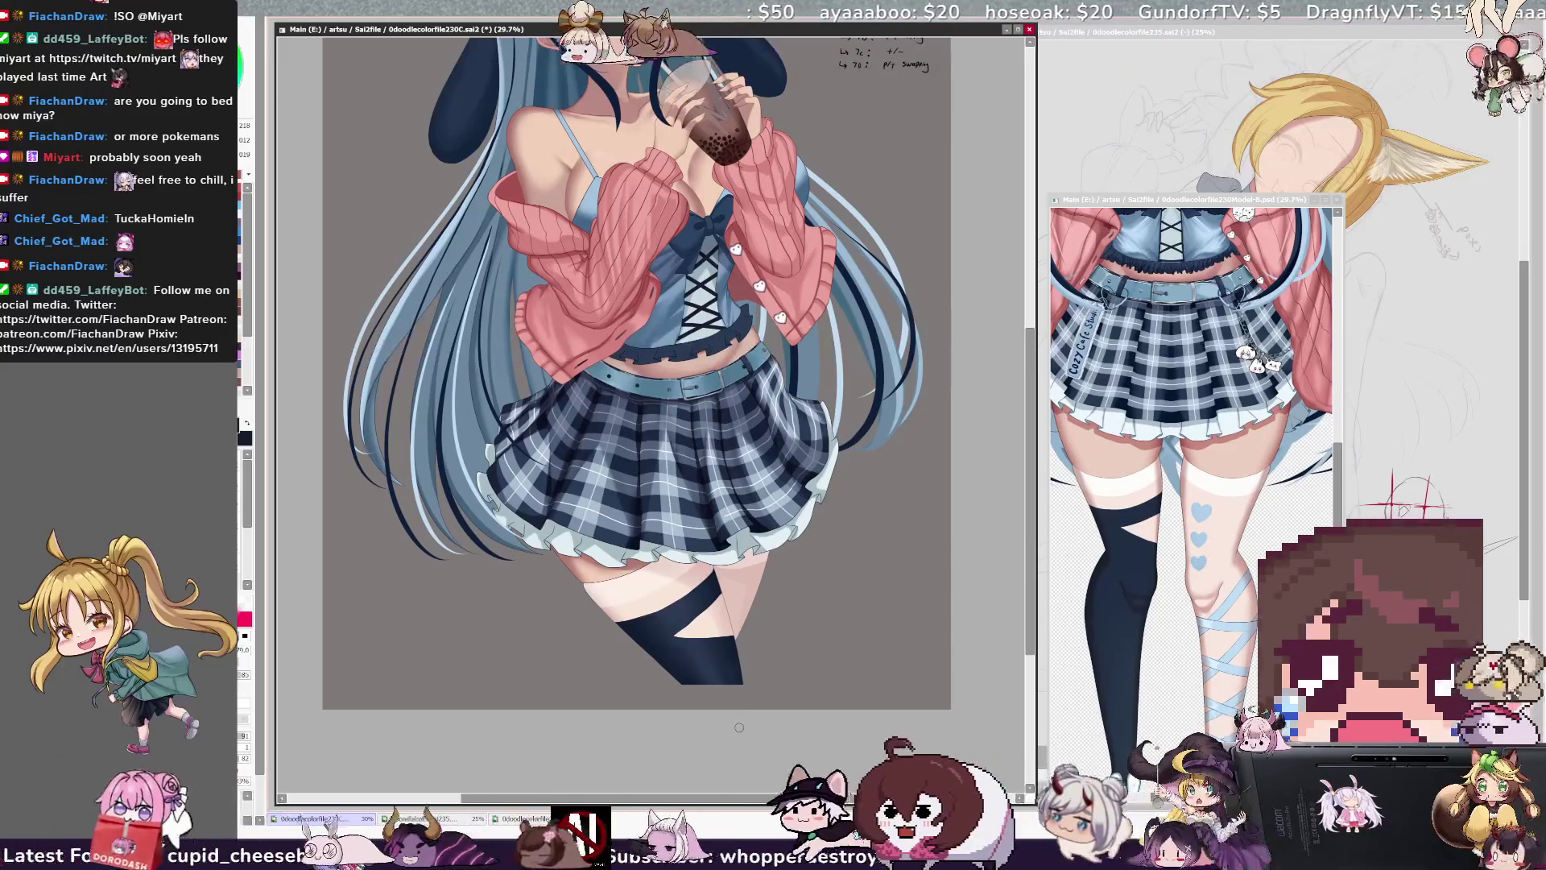
mouse_move(1030, 476)
mouse_down()
mouse_move(1036, 405)
mouse_move(1032, 550)
mouse_up()
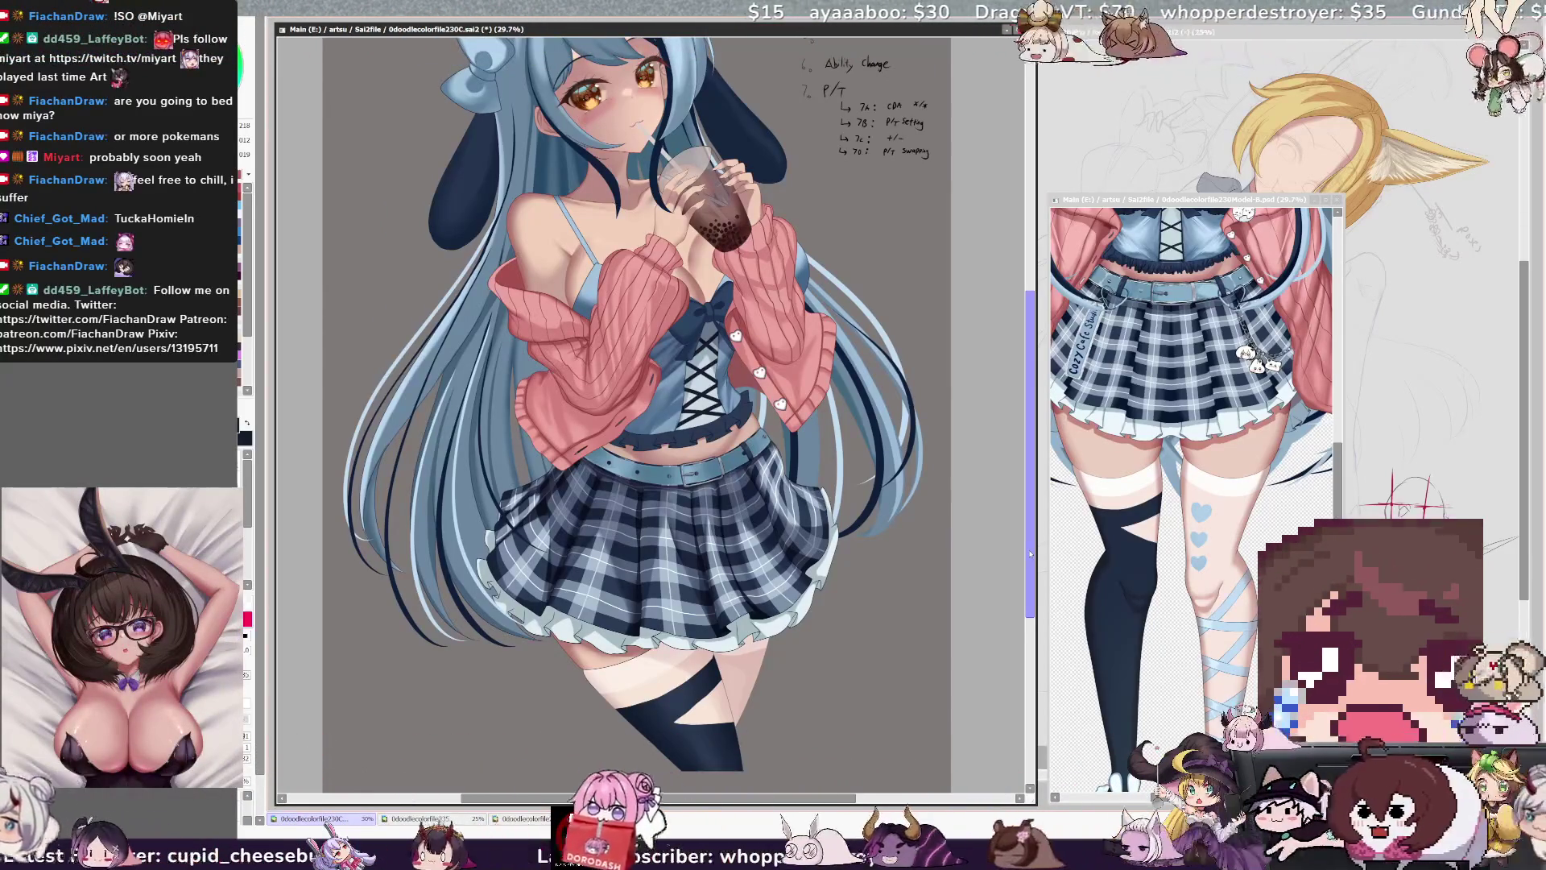
drag(1033, 509, 1033, 489)
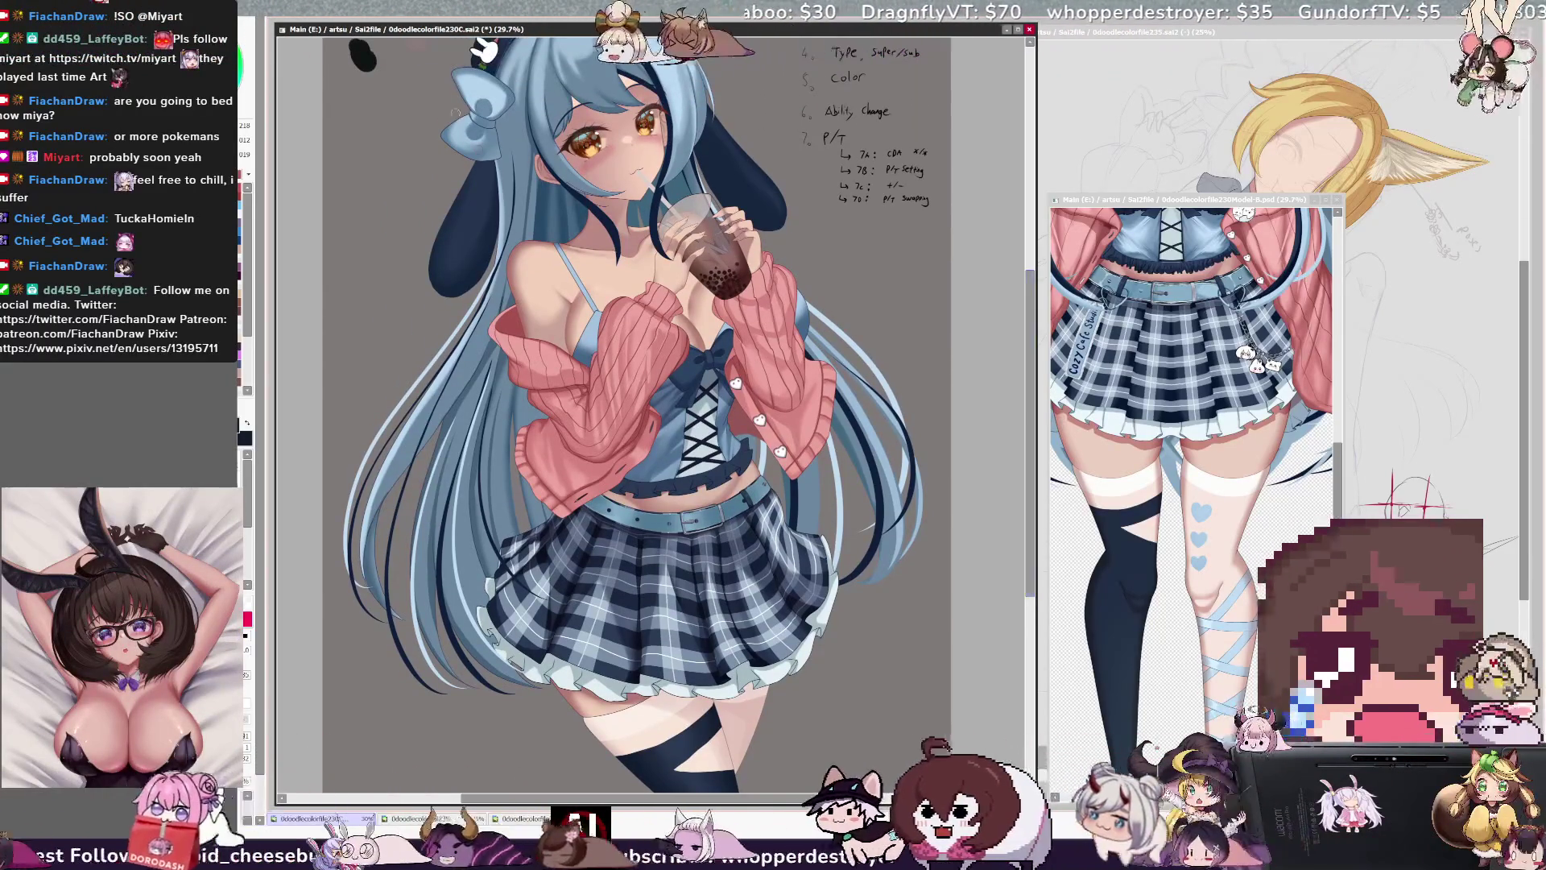
key(ctrl+plus)
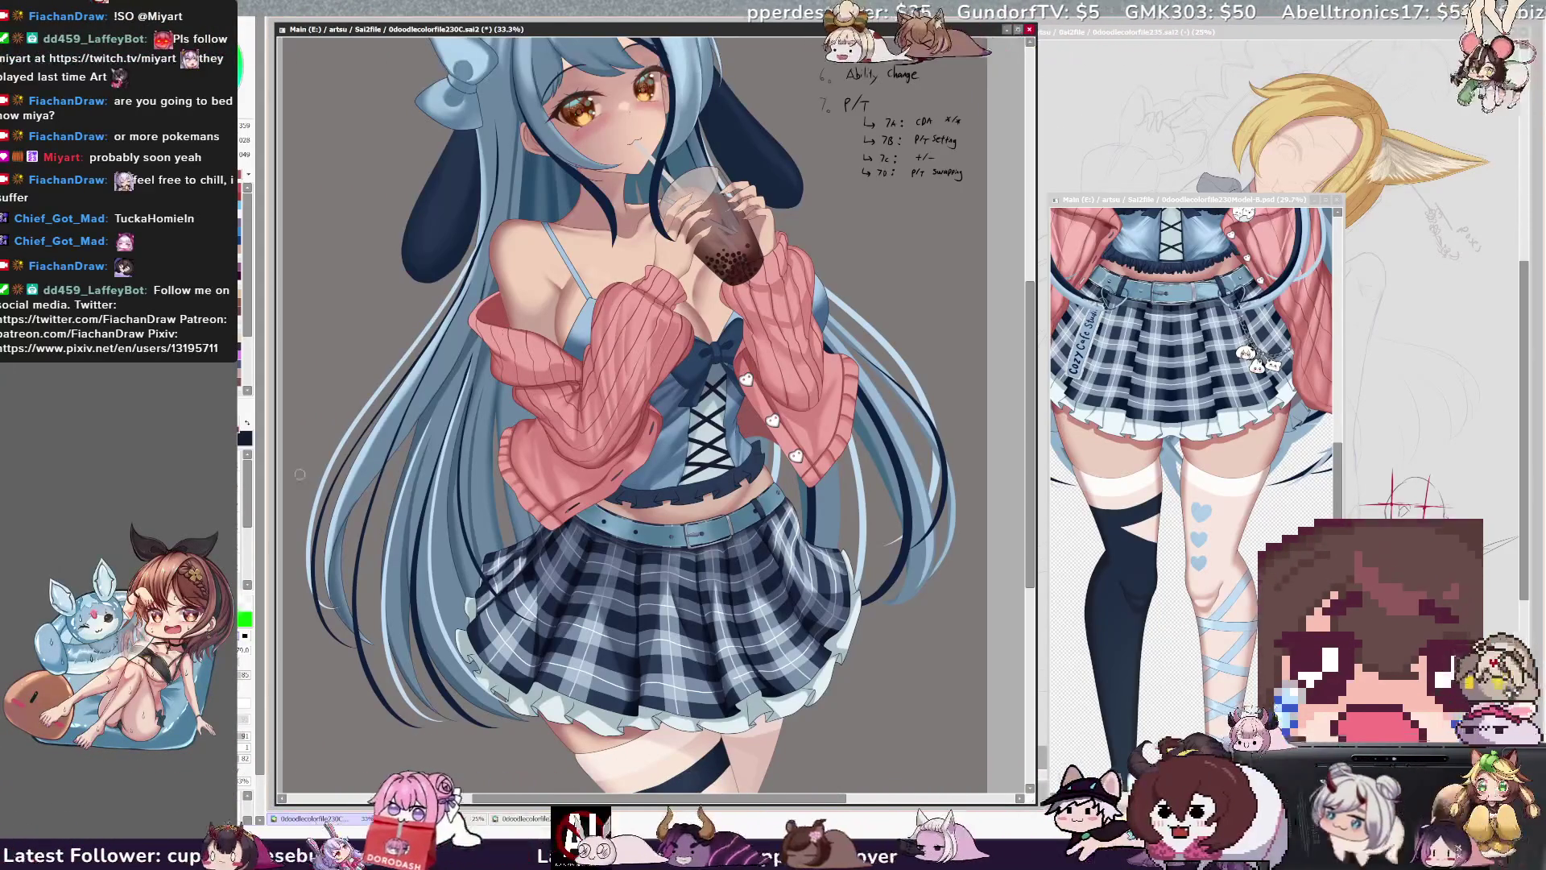
key(Delete)
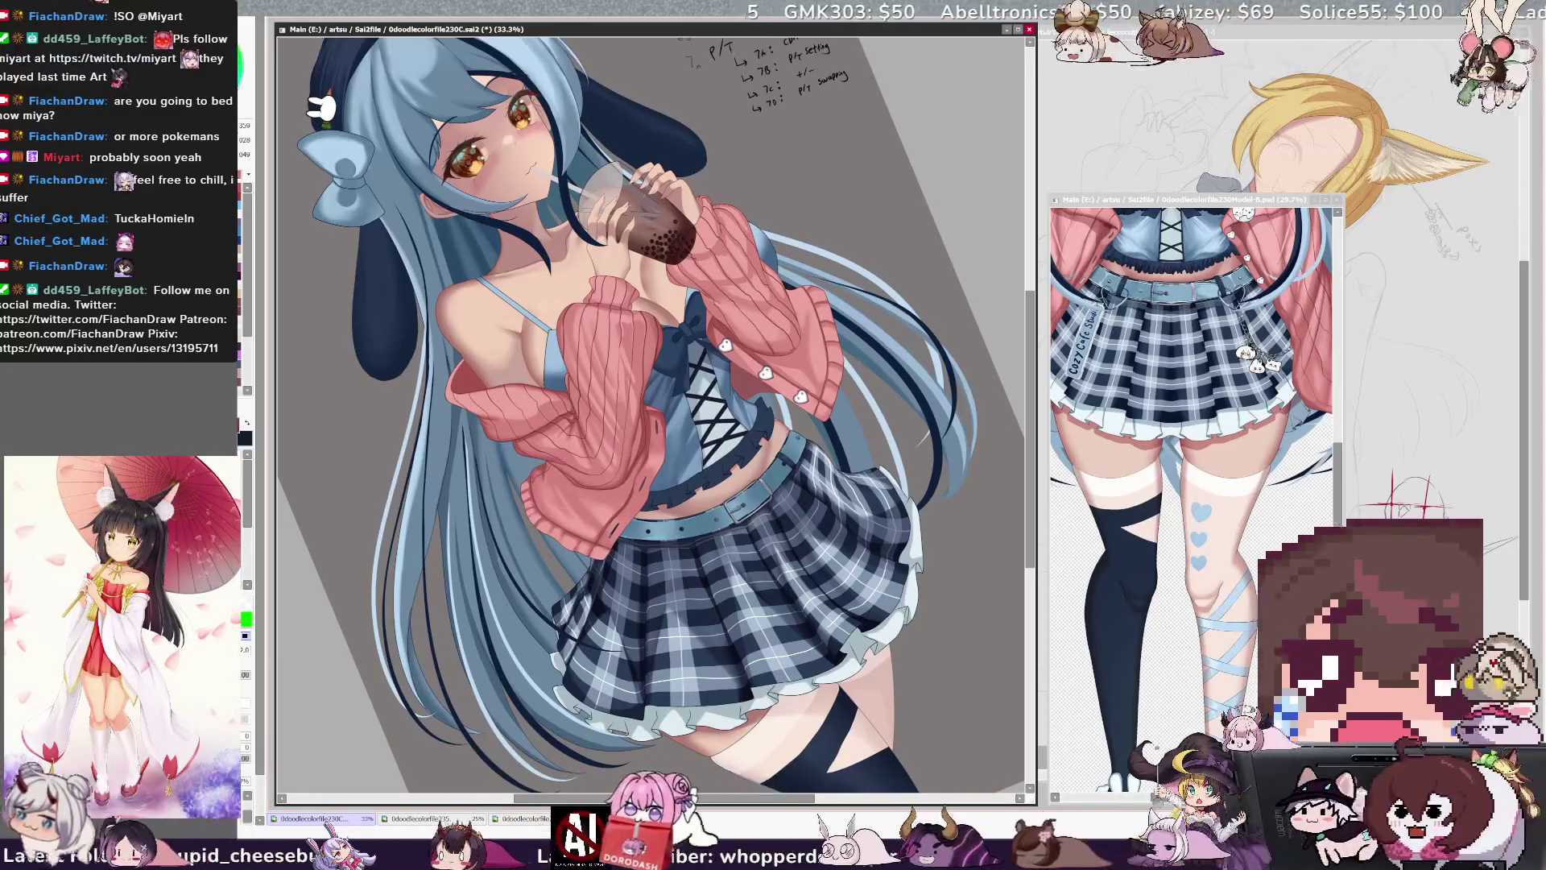
key(ctrl+plus)
key(ctrl+plus)
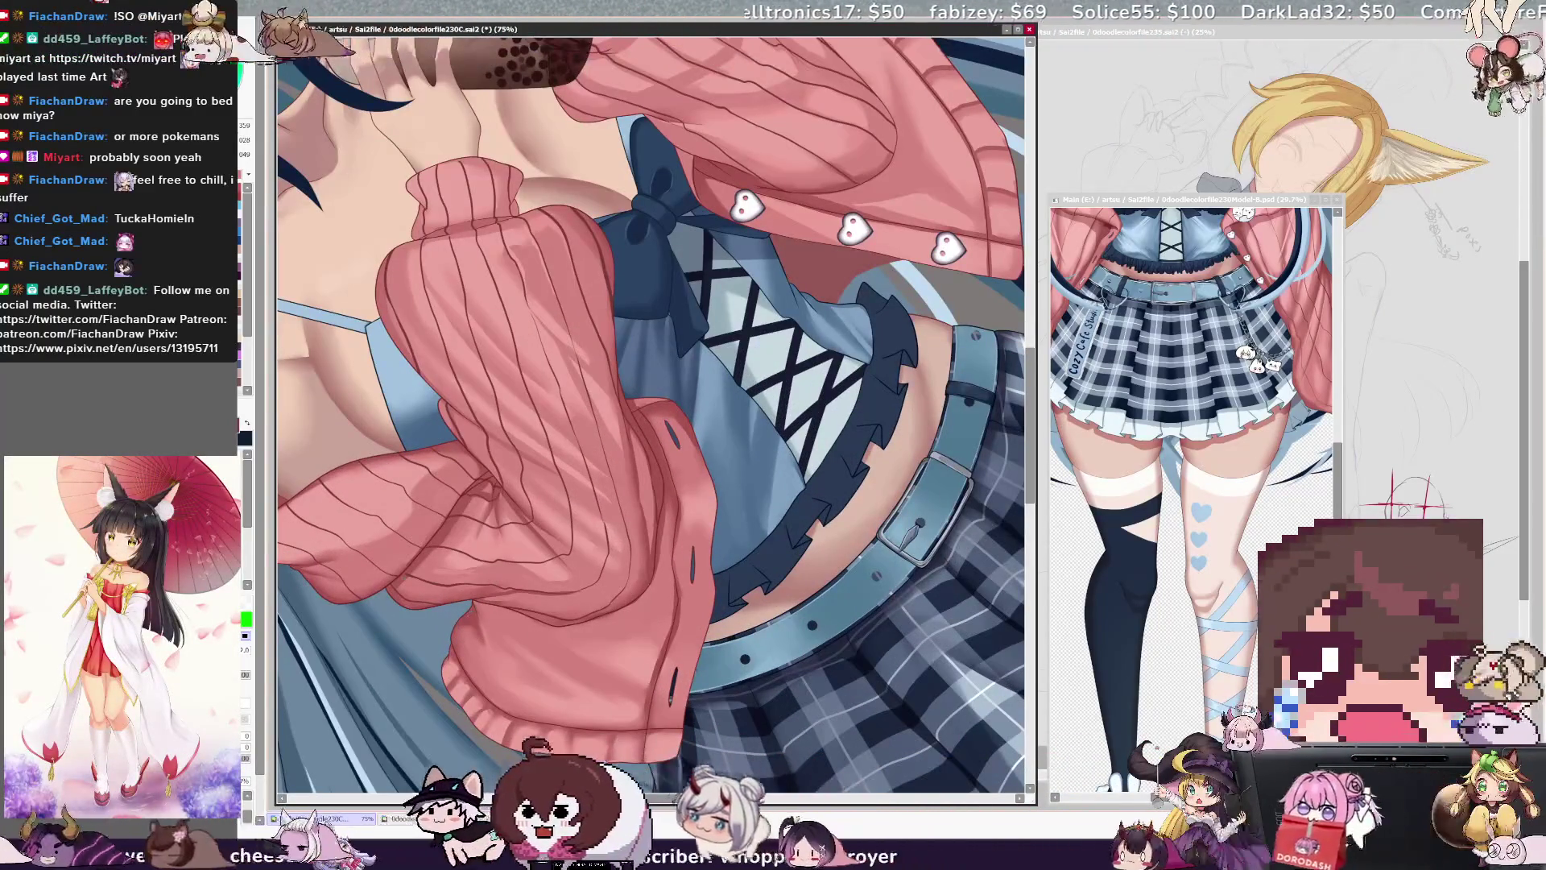
- Sample a reddish-brown from the artwork and shrink the brush from 79 to 23
alt+click(469, 588)
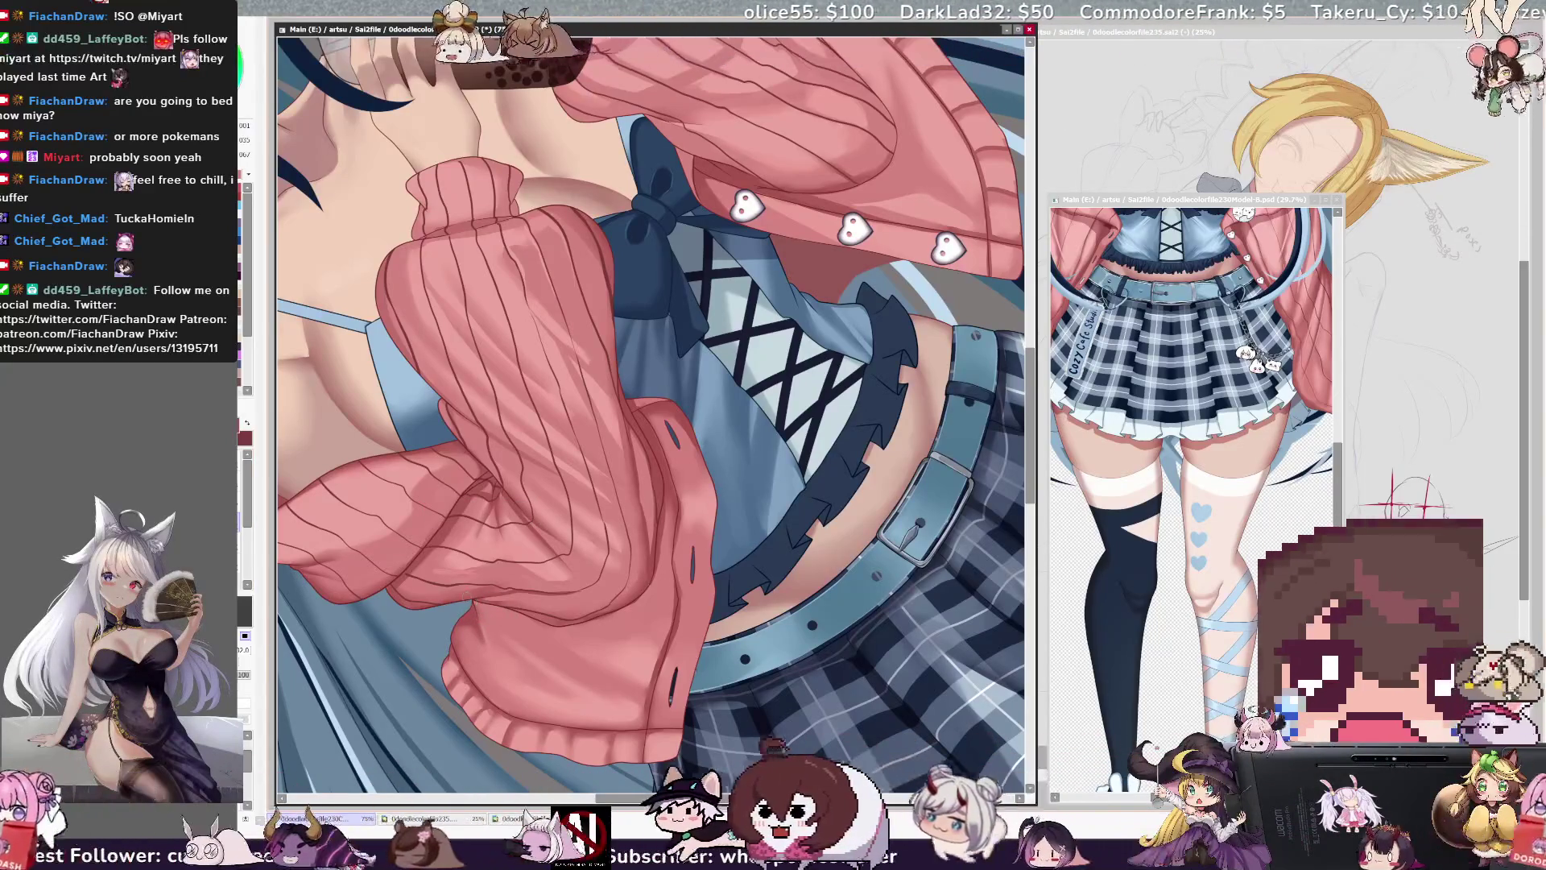
key(bracketright)
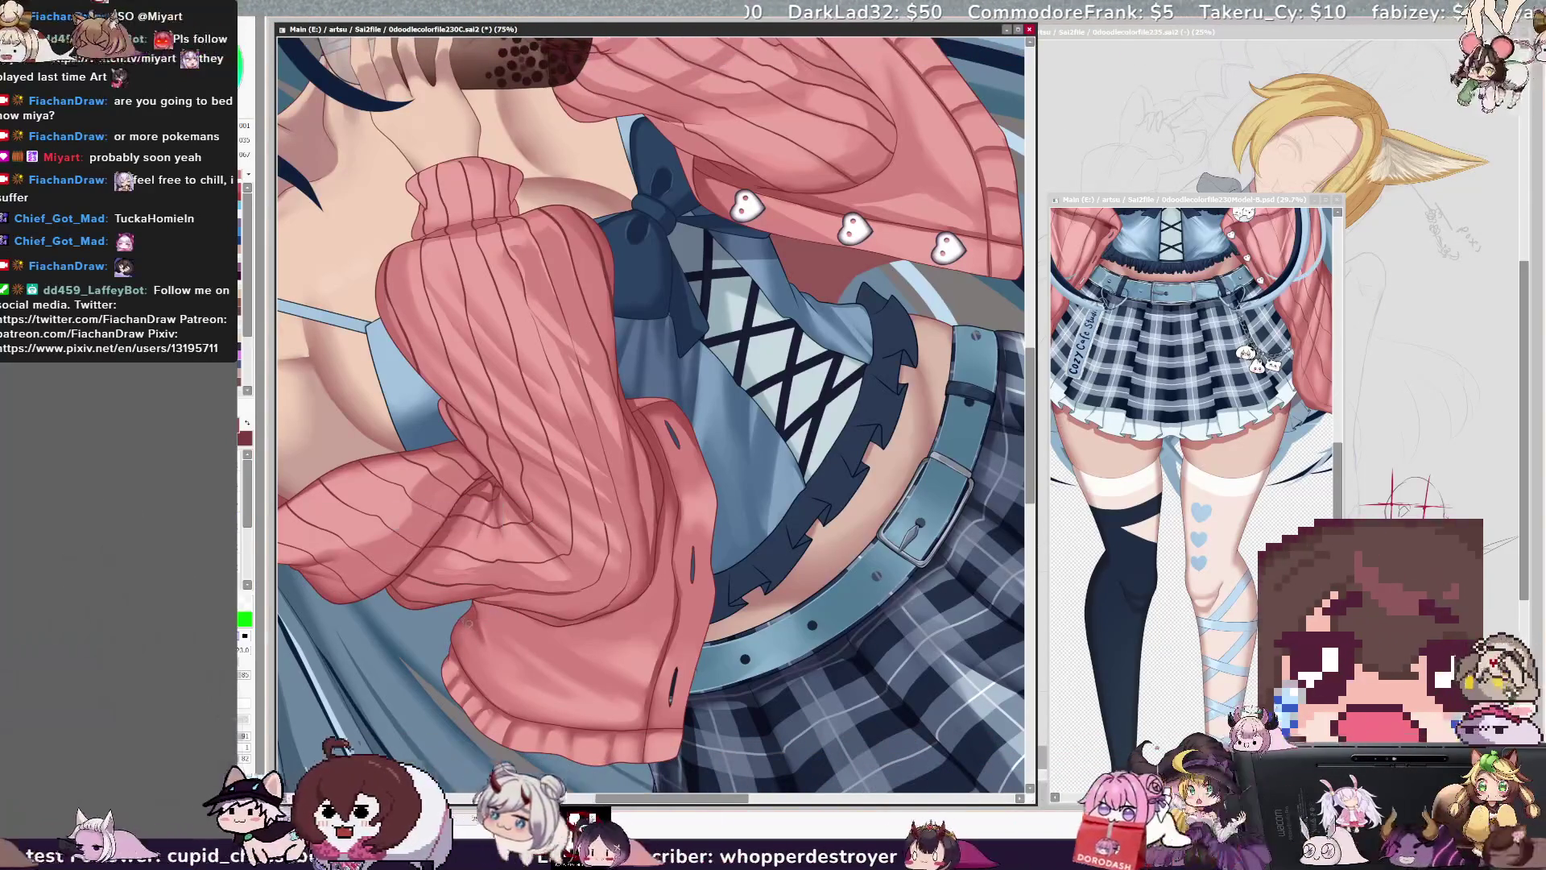
key(bracketleft)
key(bracketleft)
key(bracketleft)
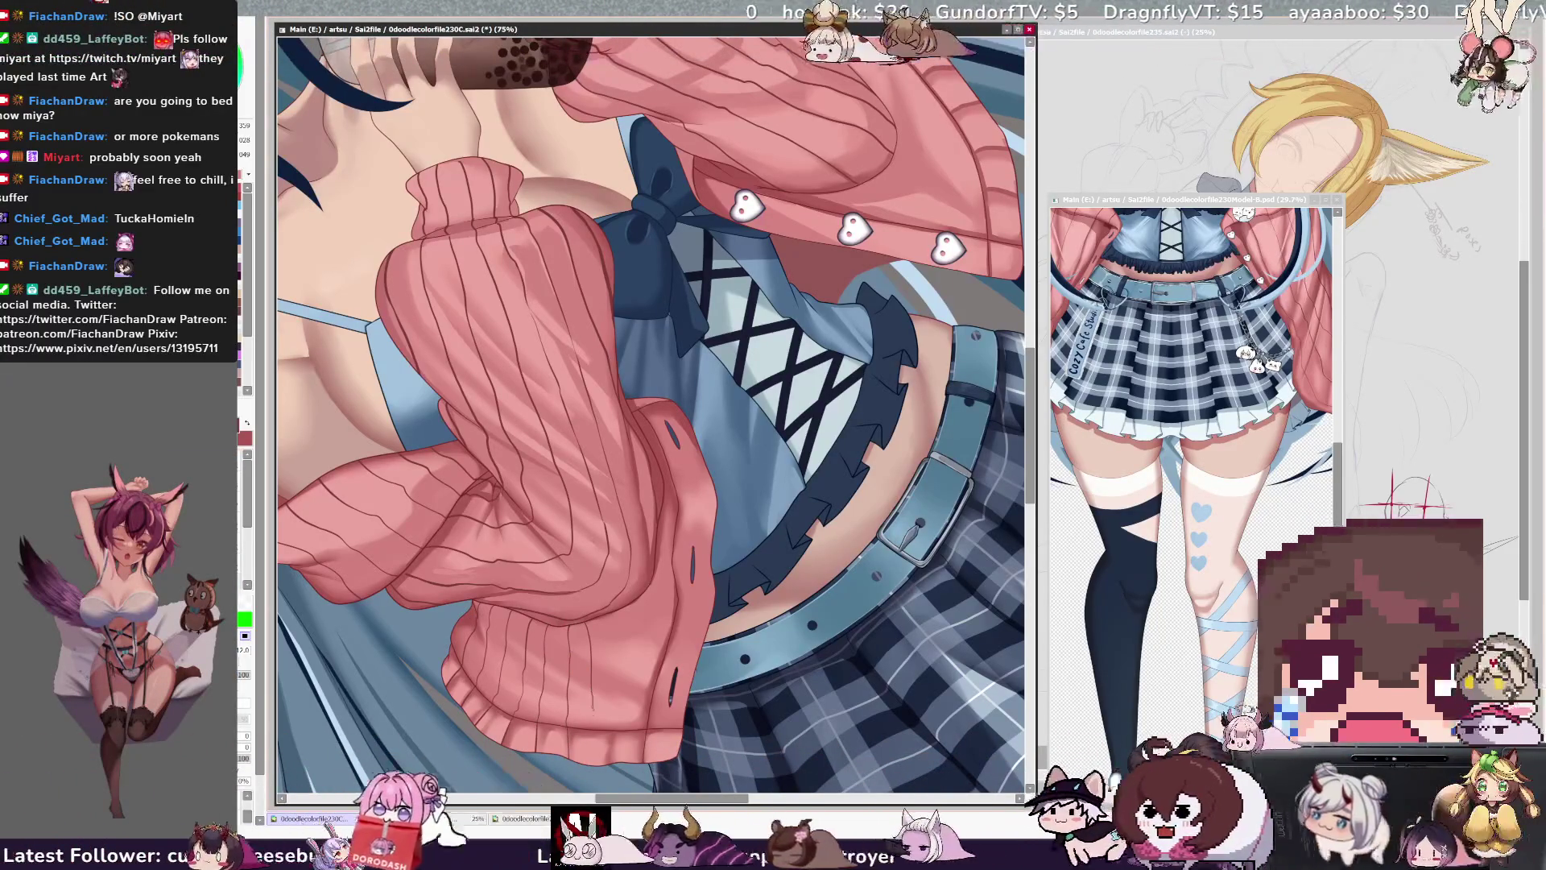
- Select Layer15 from the canvas, zoom out to 50% and straighten the view rotation
ctrl+shift+click(617, 624)
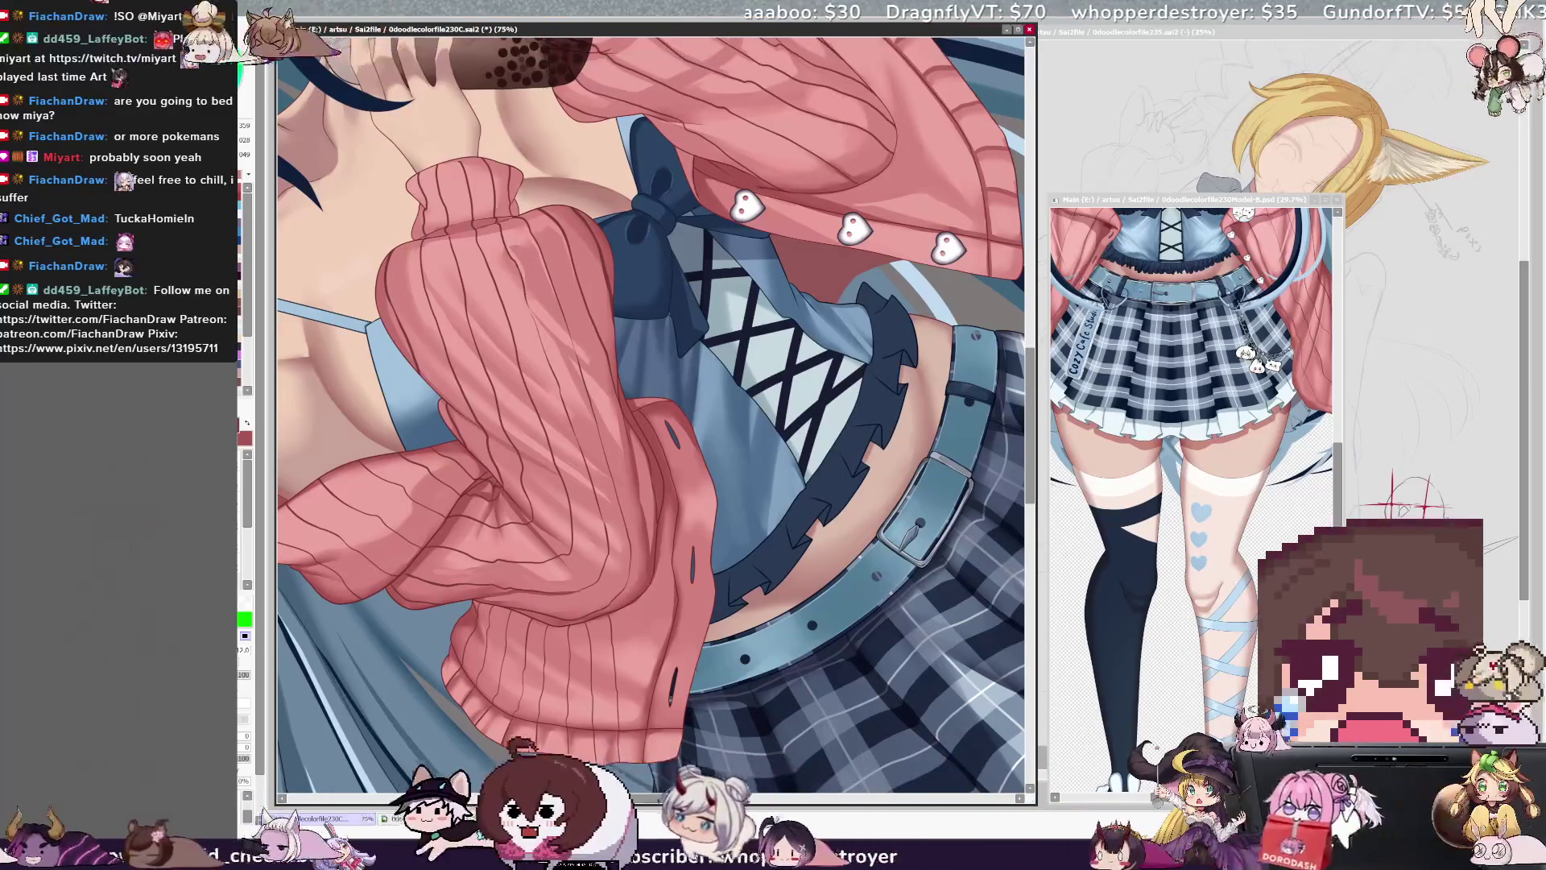
key(ctrl+minus)
key(Home)
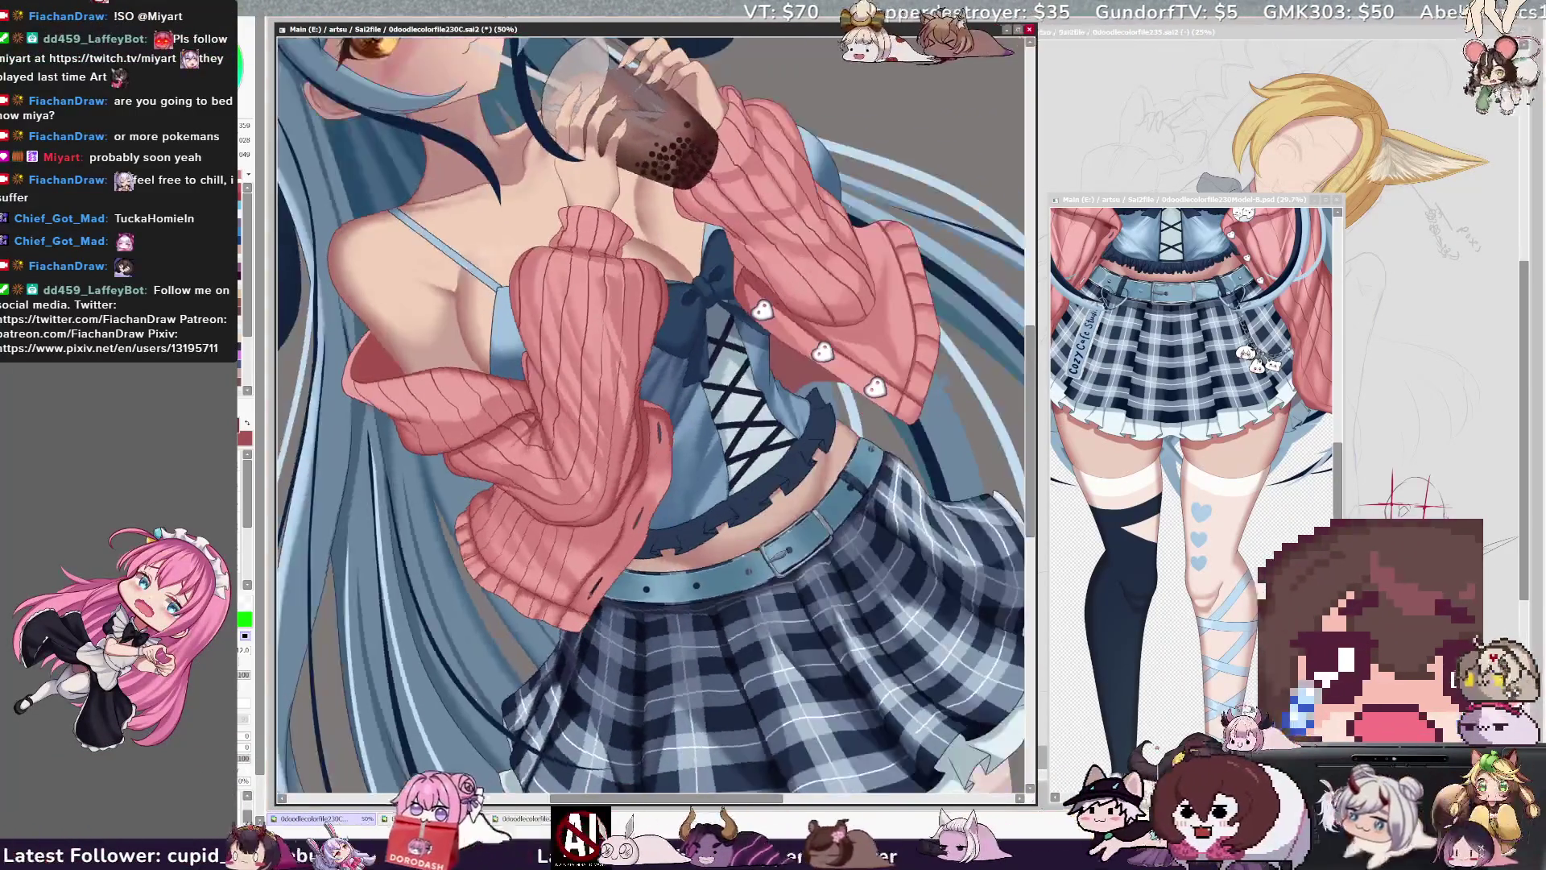
key(Delete)
key(Delete)
key(Delete)
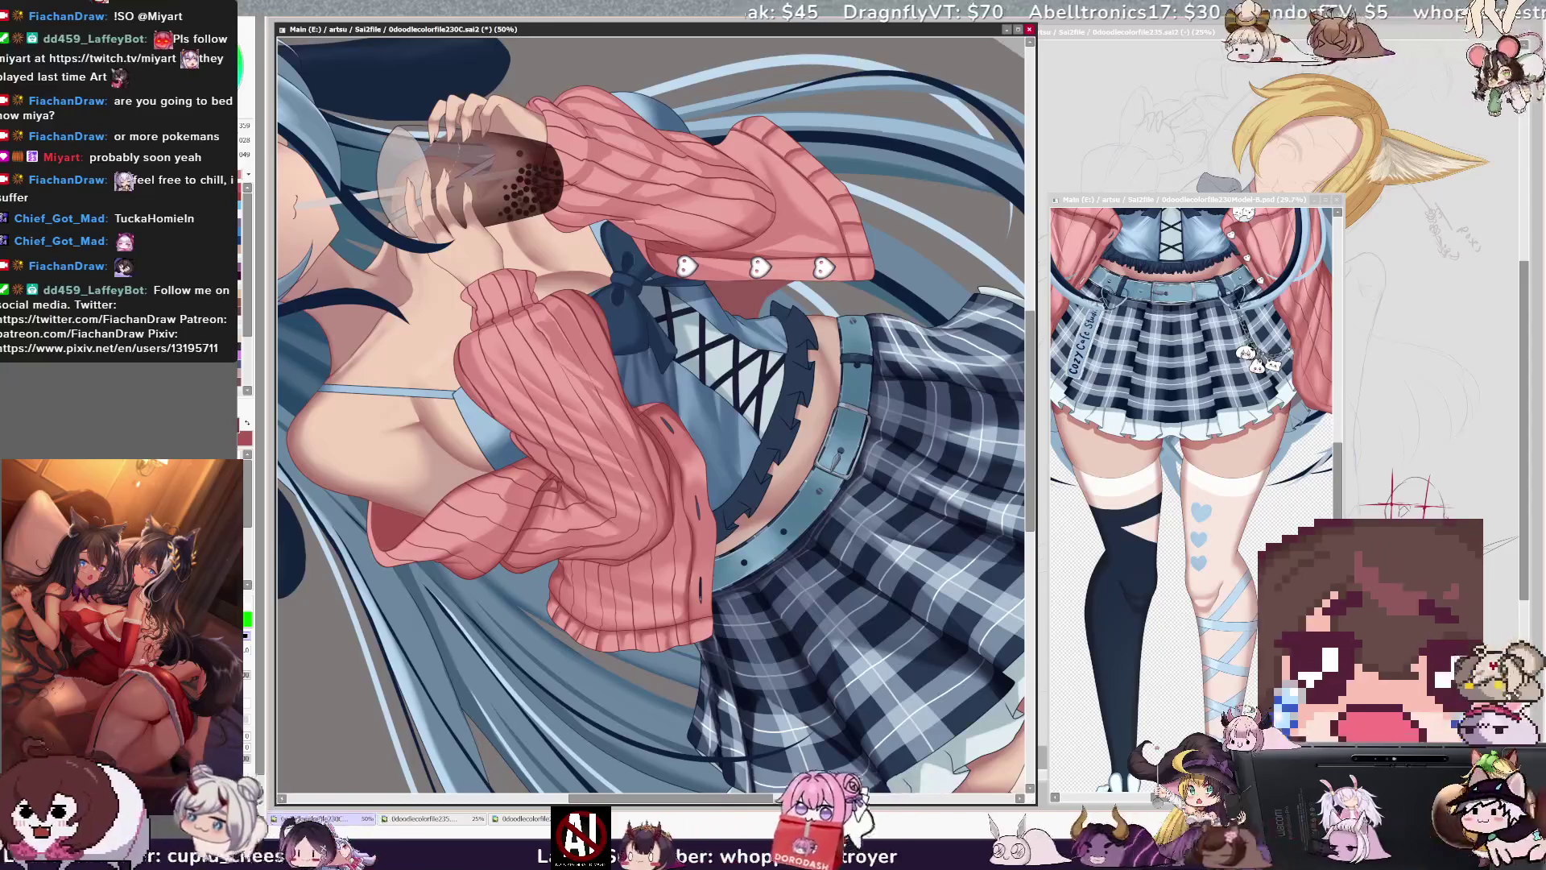
key(Home)
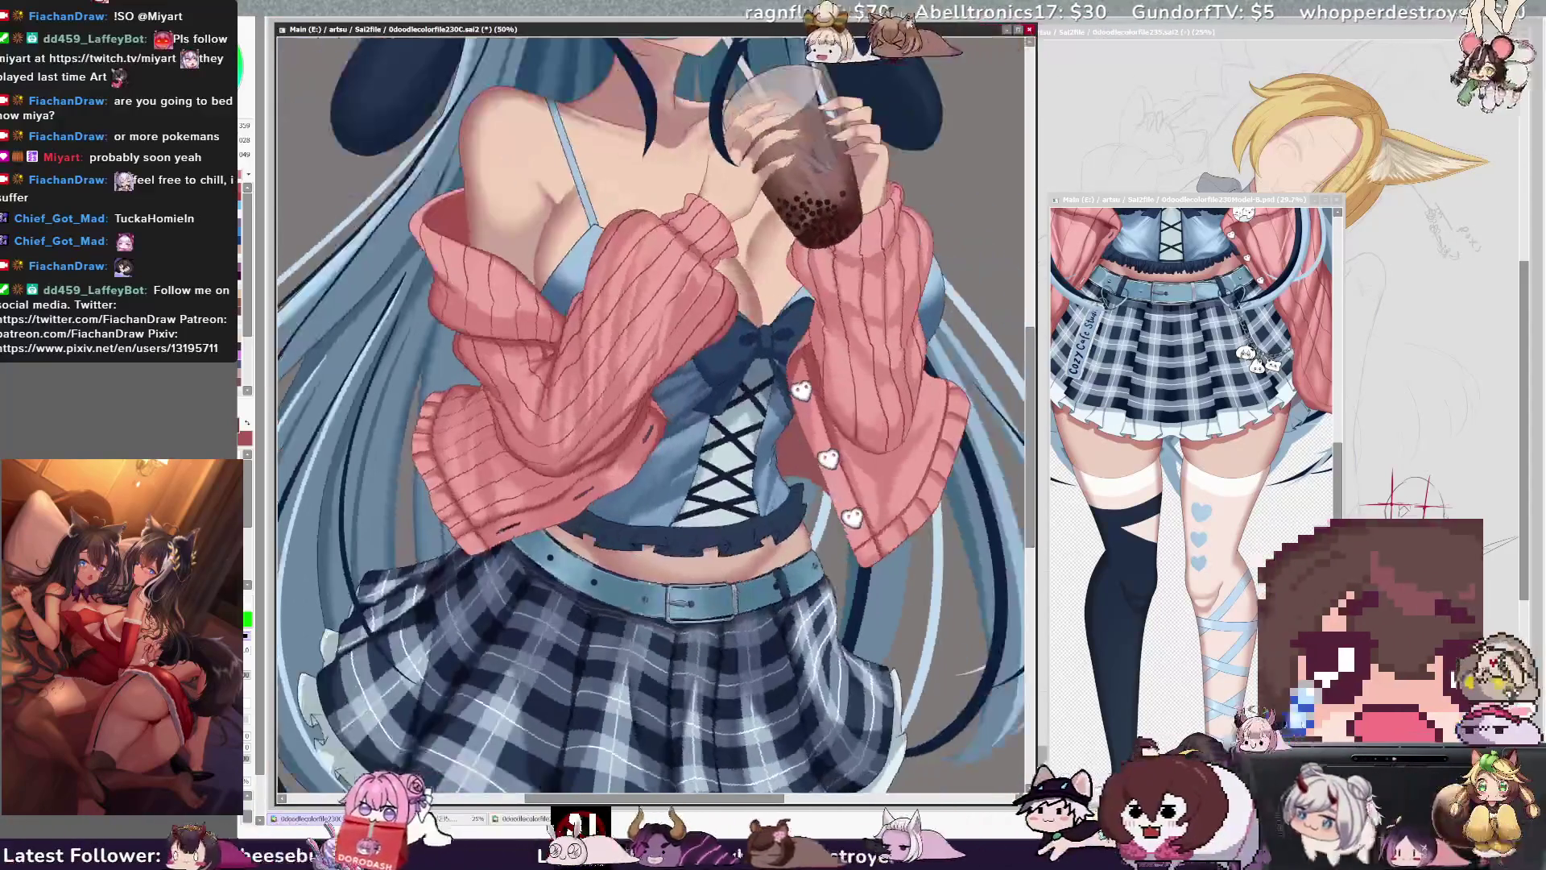
key(minus)
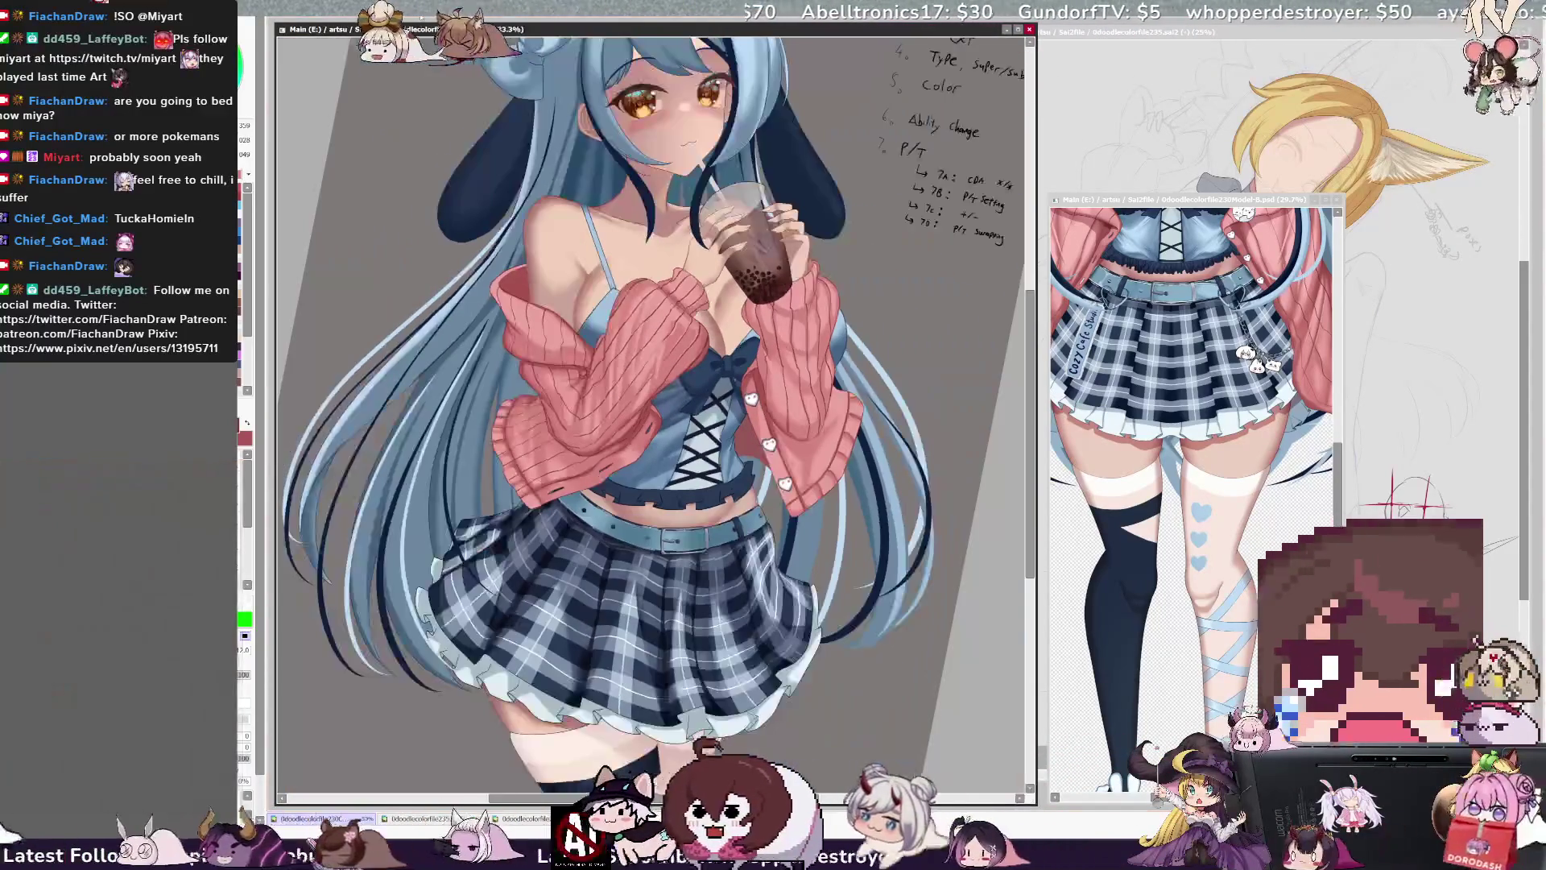
scroll(652, 403, up, 2)
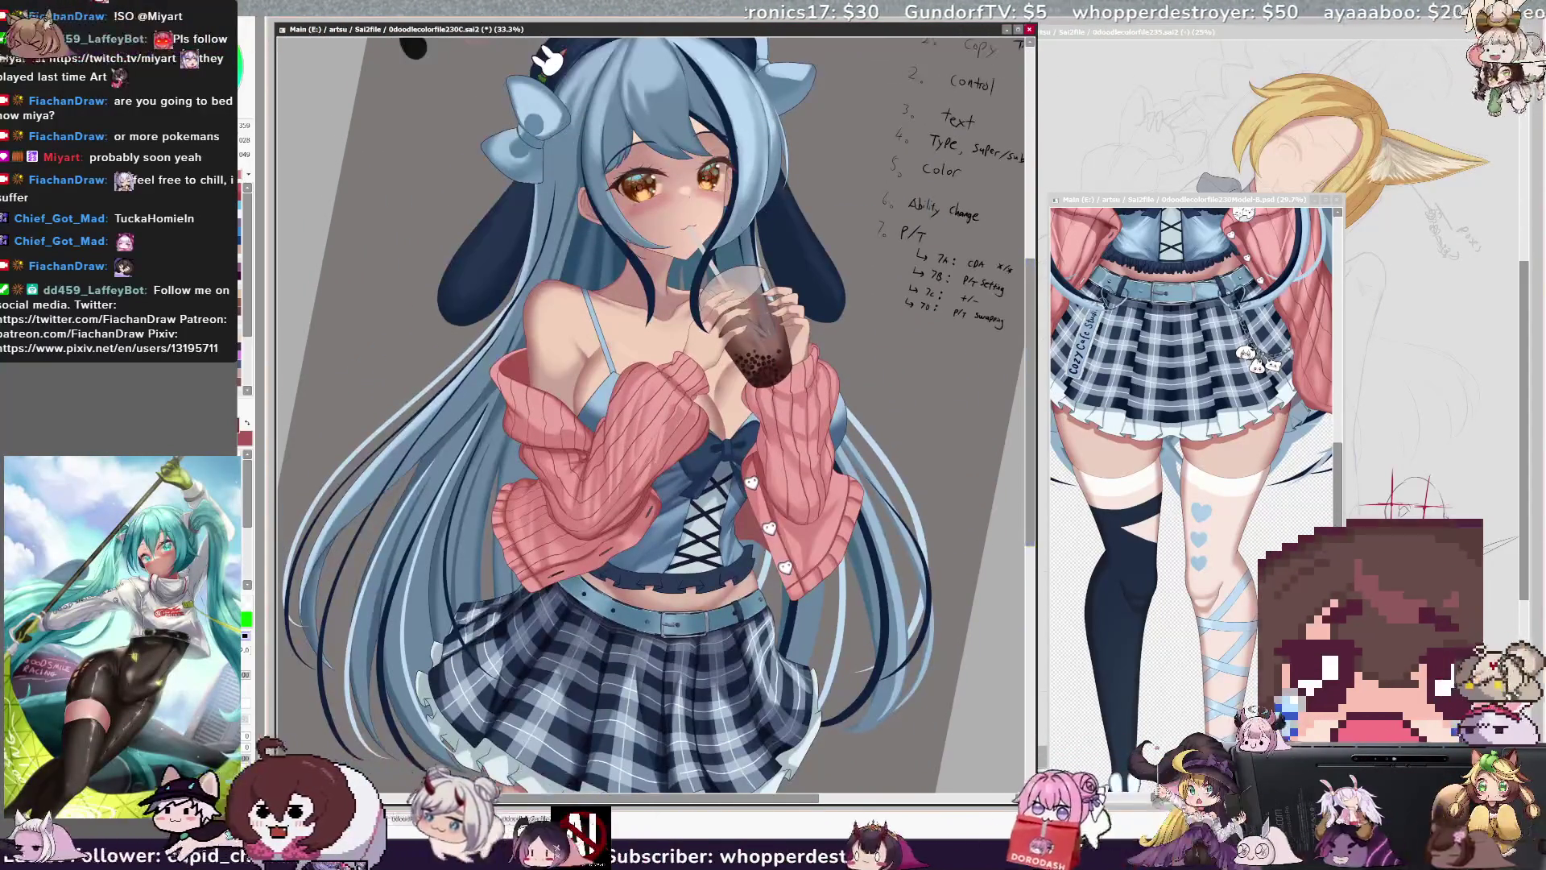